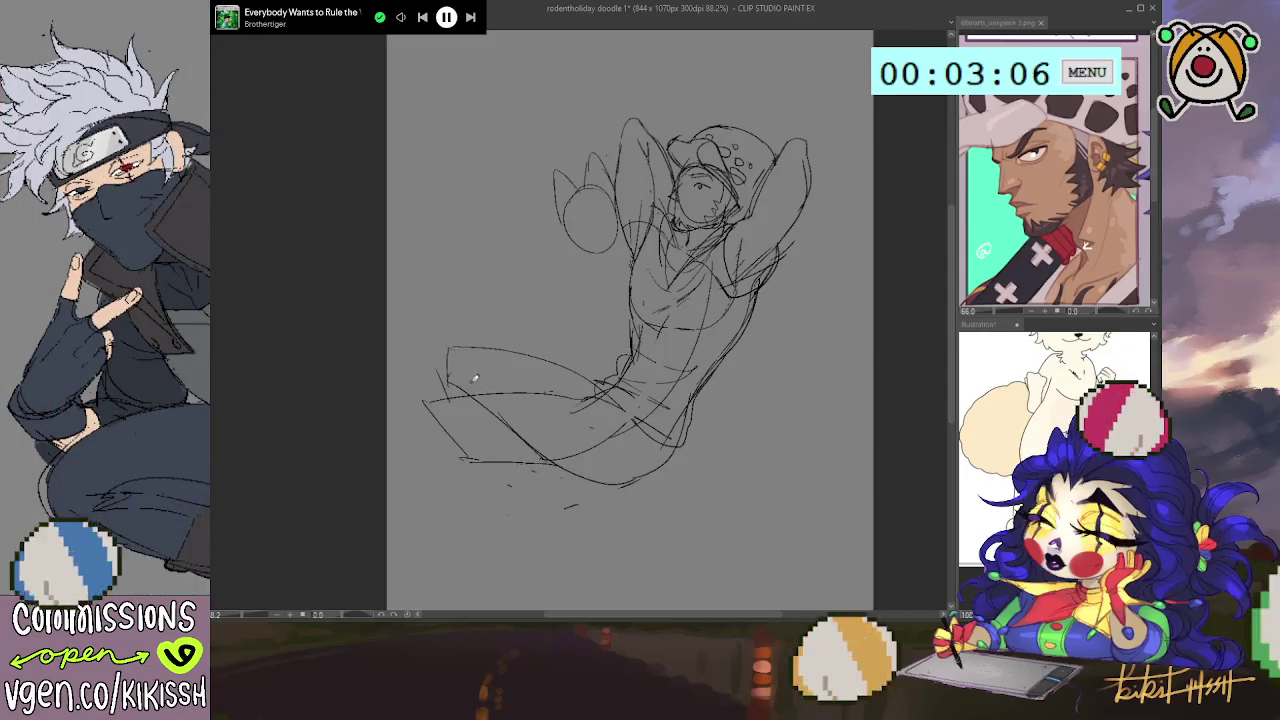
# - Sketch crossing lines for the bent legs and a short hip line, undoing a stray bottom curve
pyautogui.moveTo(447, 355)
pyautogui.mouseDown()
pyautogui.moveTo(443, 452)
pyautogui.moveTo(485, 404)
pyautogui.mouseUp()
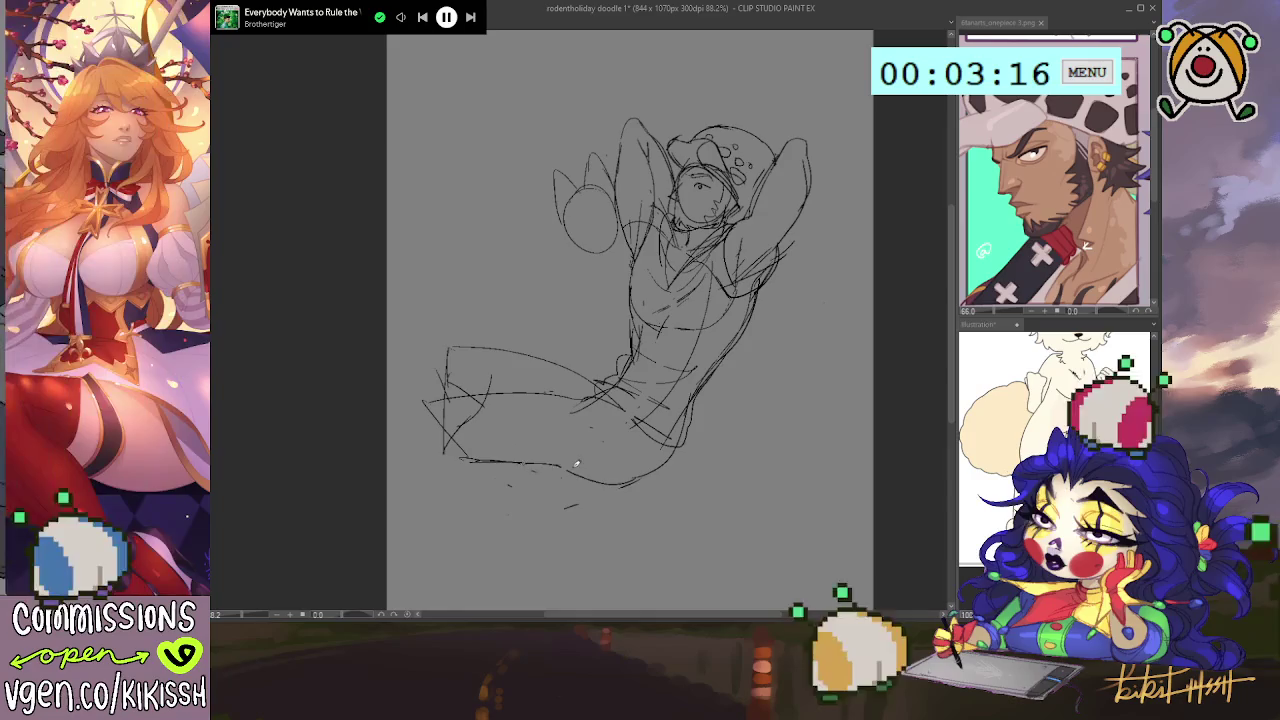
pyautogui.moveTo(569, 460); pyautogui.dragTo(638, 465)
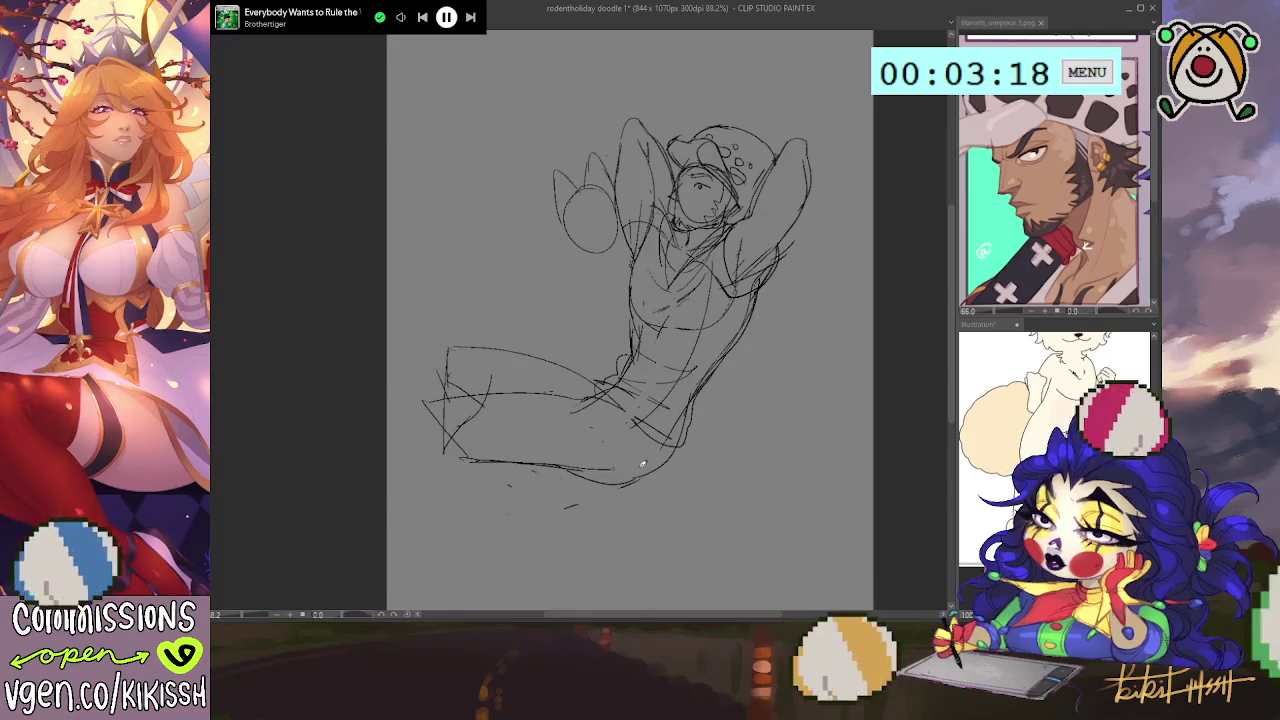
pyautogui.hotkey('ctrl', 'z')
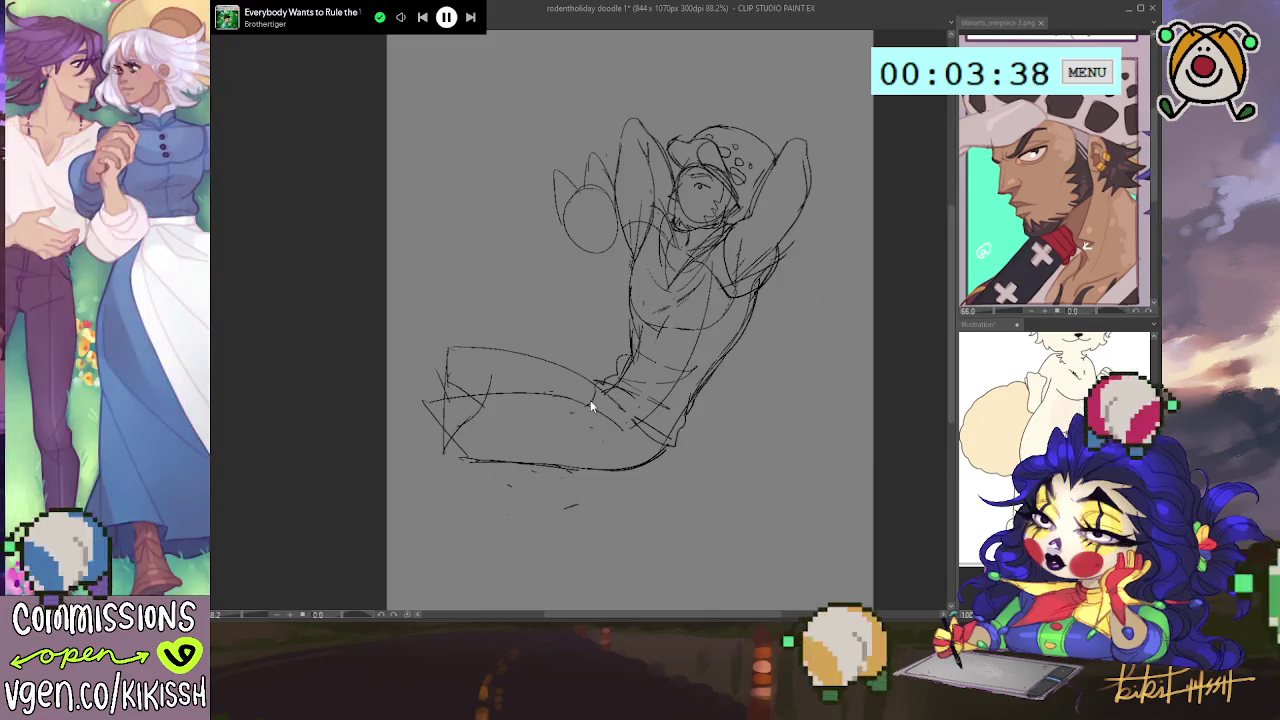
pyautogui.moveTo(586, 398); pyautogui.dragTo(597, 376)
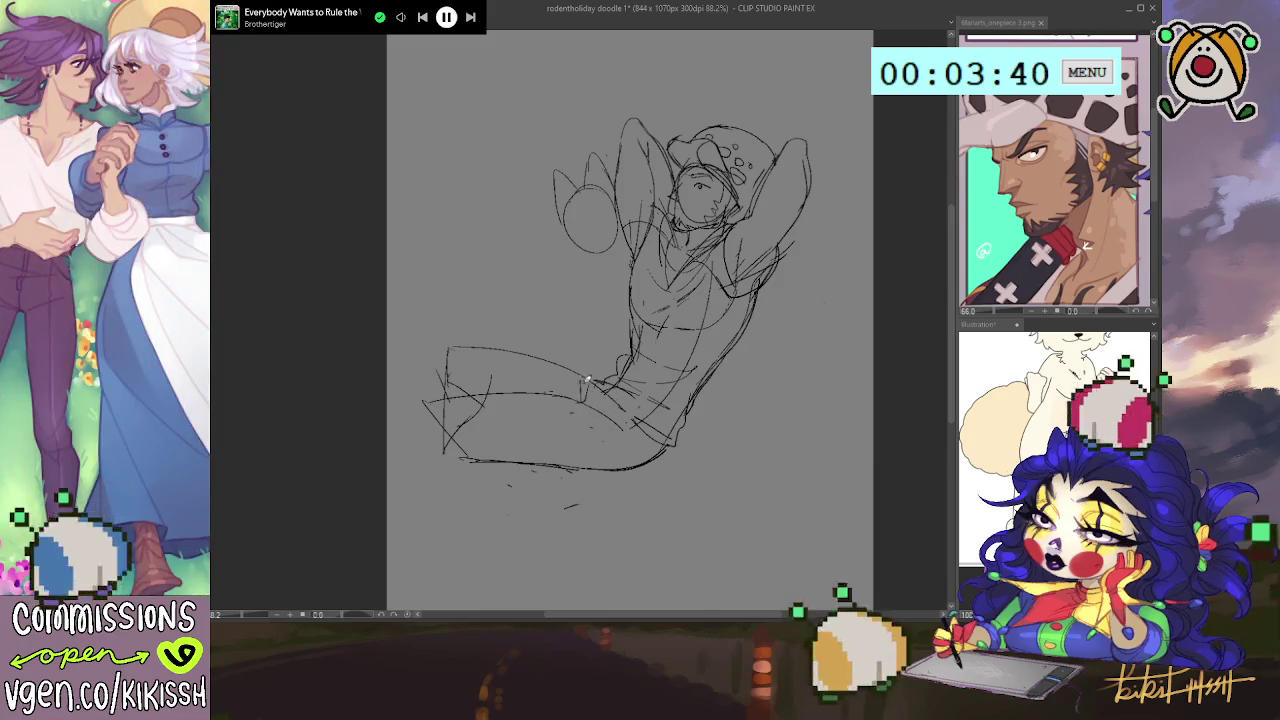
# - Nudge the view slightly left and lasso the circle sketch left of the head
pyautogui.moveTo(811, 232); pyautogui.dragTo(795, 232)
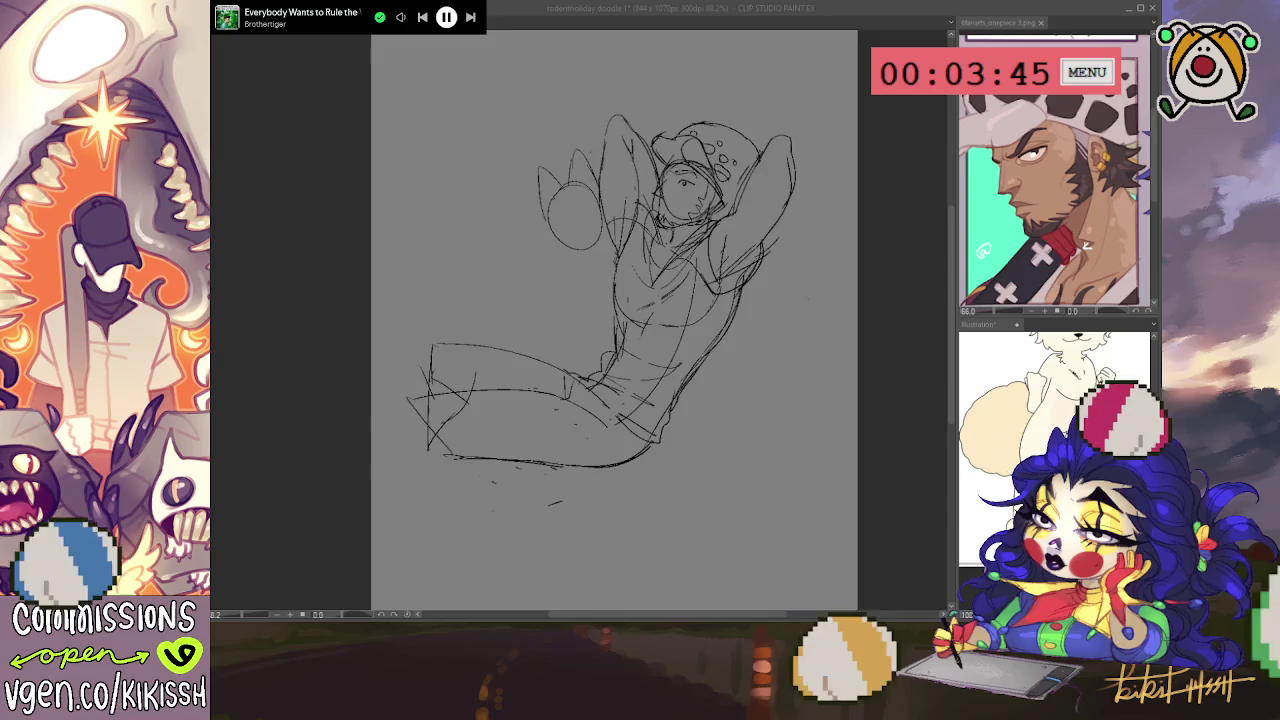
pyautogui.click(565, 220)
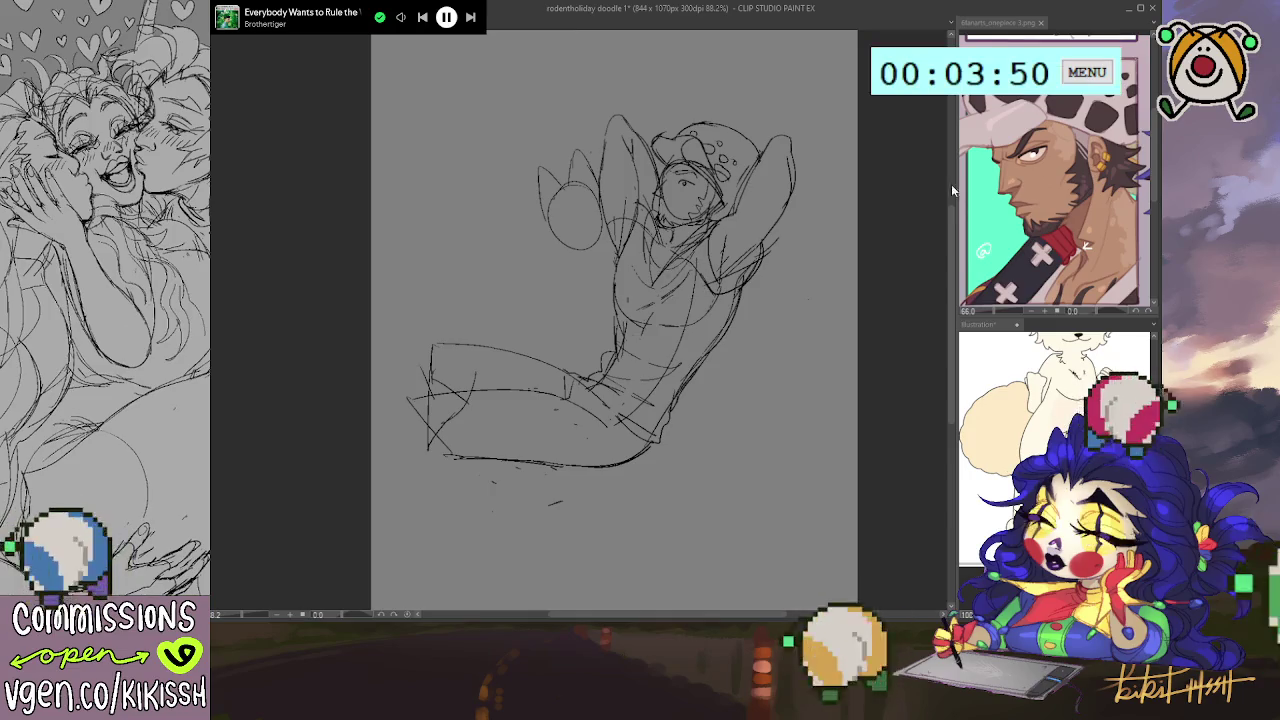
pyautogui.moveTo(606, 252); pyautogui.dragTo(598, 262)
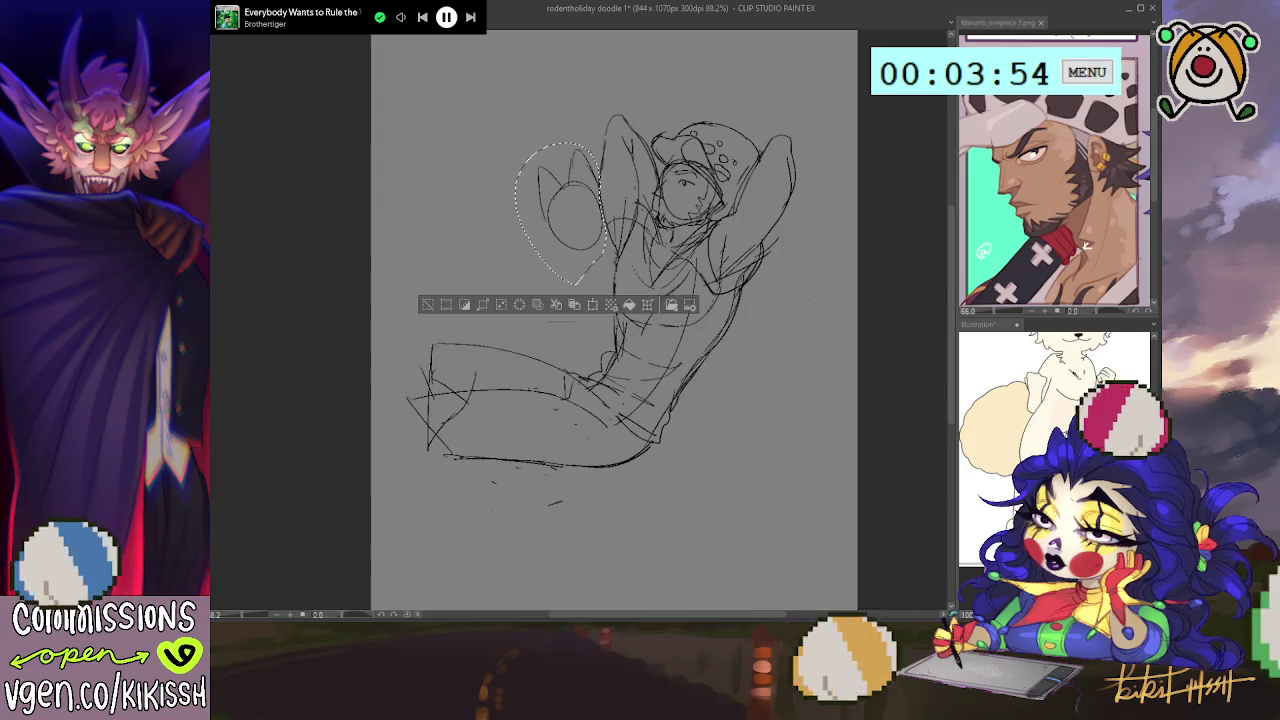
# - Drag the circle lower, deselect it, and add strokes along its bottom
pyautogui.moveTo(592, 235); pyautogui.dragTo(591, 270)
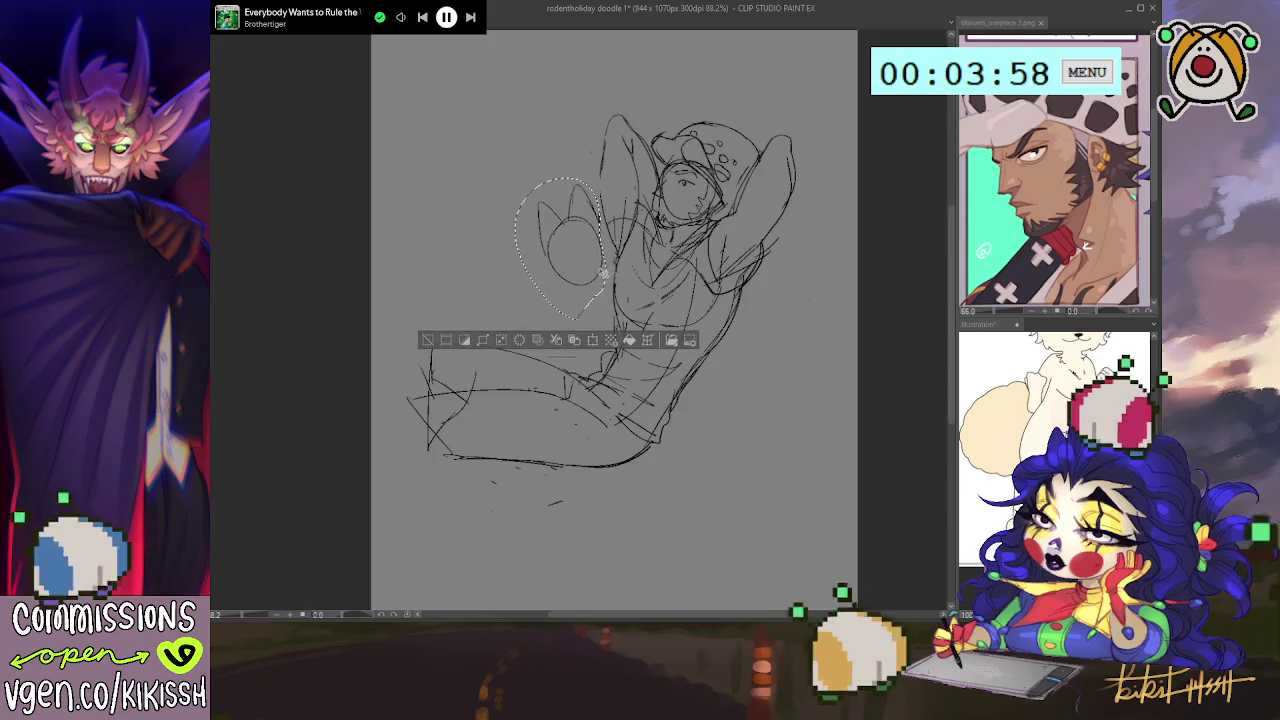
pyautogui.hotkey('ctrl', 'd')
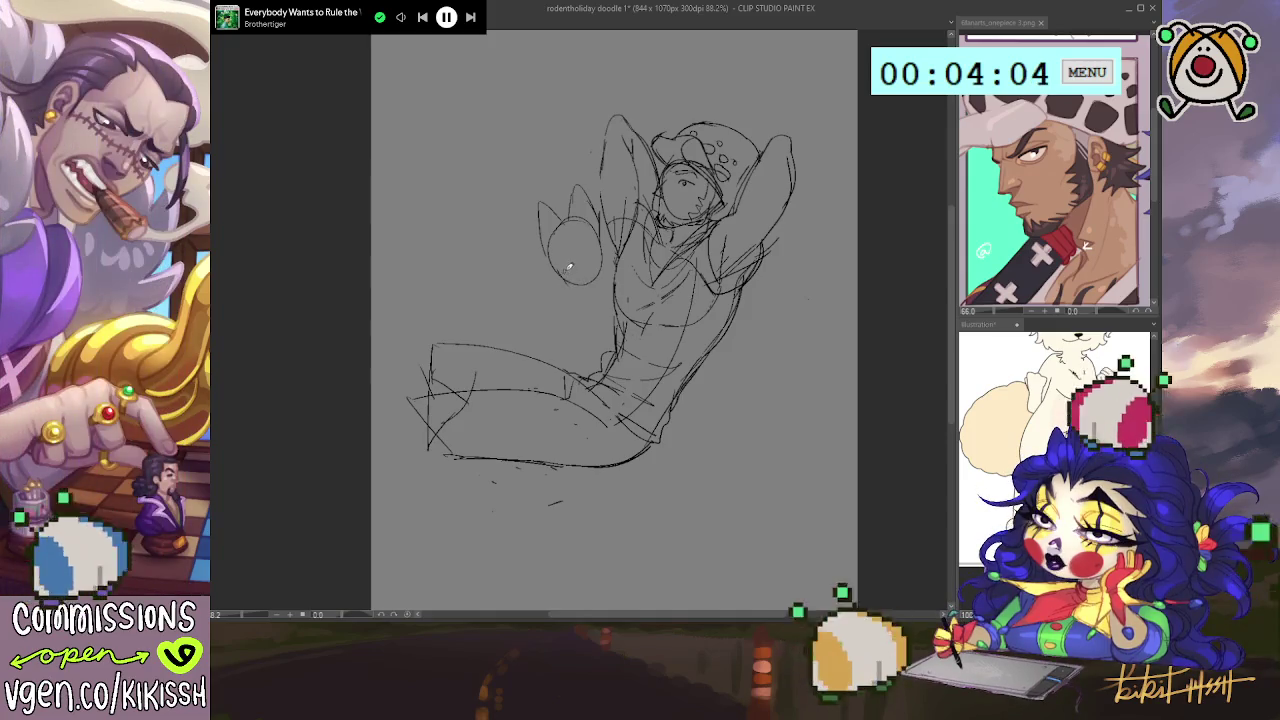
pyautogui.moveTo(560, 283); pyautogui.dragTo(591, 280)
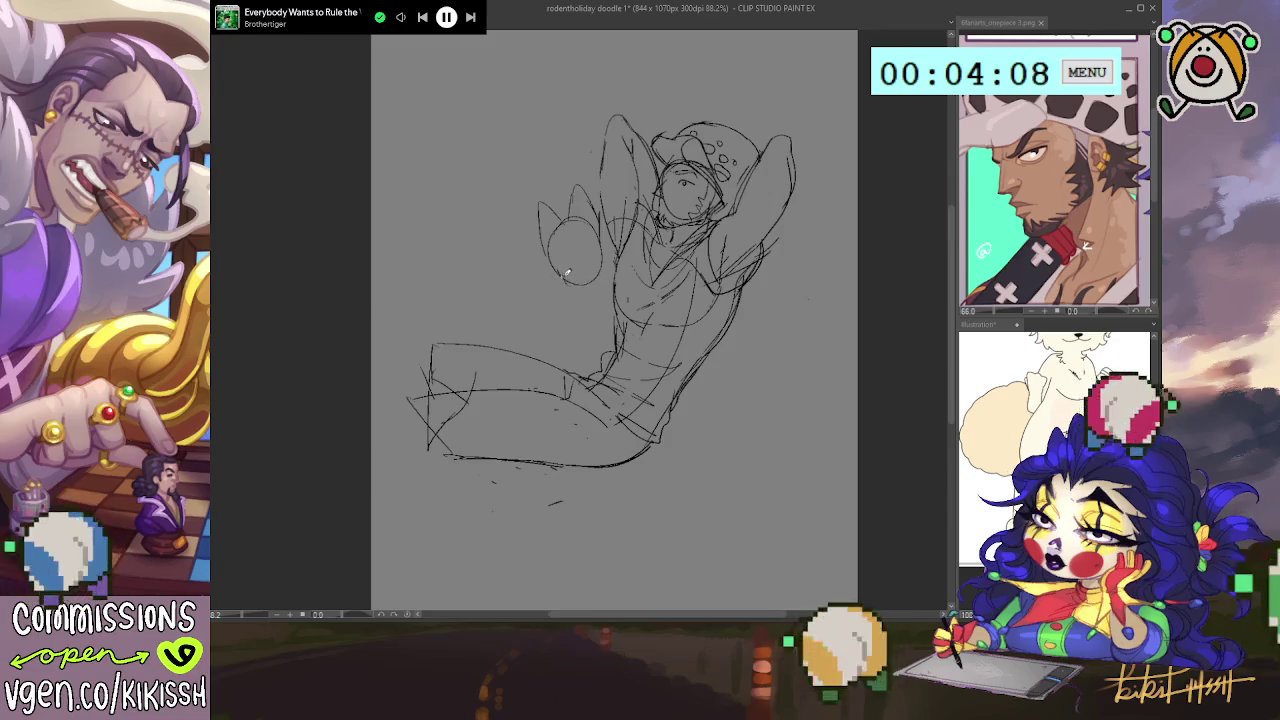
pyautogui.moveTo(557, 277); pyautogui.dragTo(585, 283)
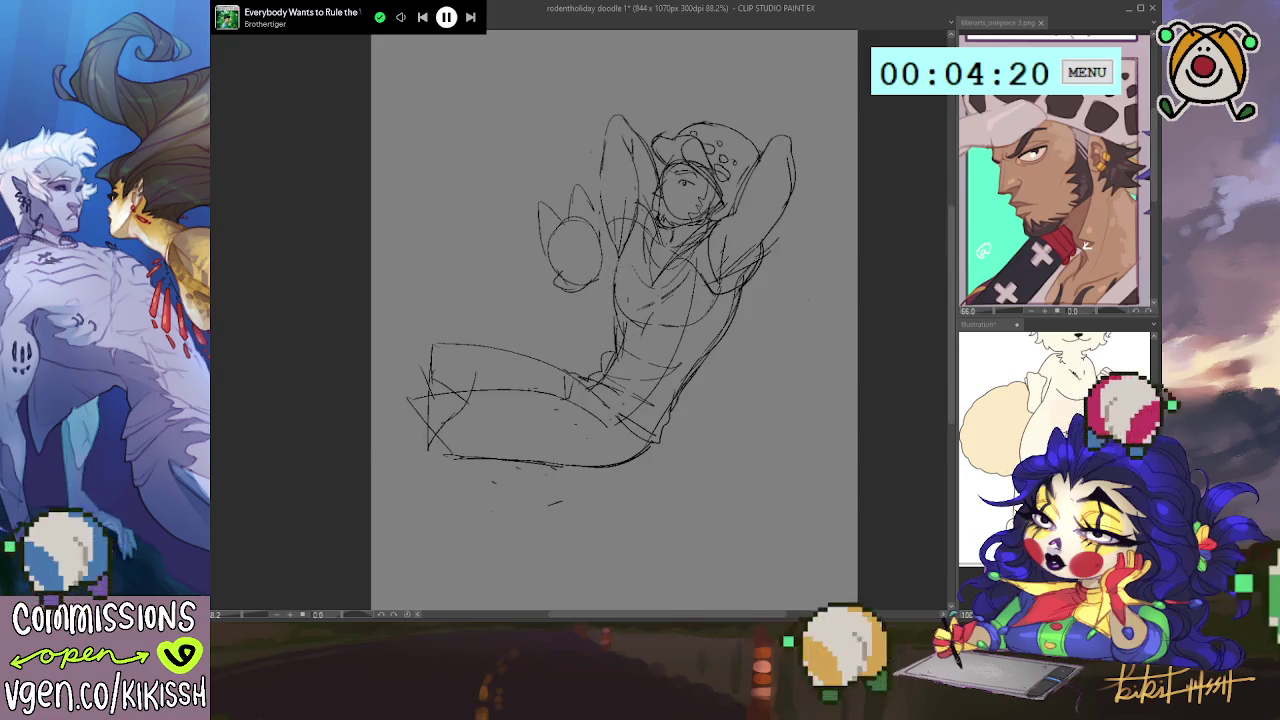
# - Draw a curve under and right of the circle, then shift the circle slightly right
pyautogui.moveTo(556, 276)
pyautogui.mouseDown()
pyautogui.moveTo(614, 230)
pyautogui.moveTo(604, 200)
pyautogui.mouseUp()
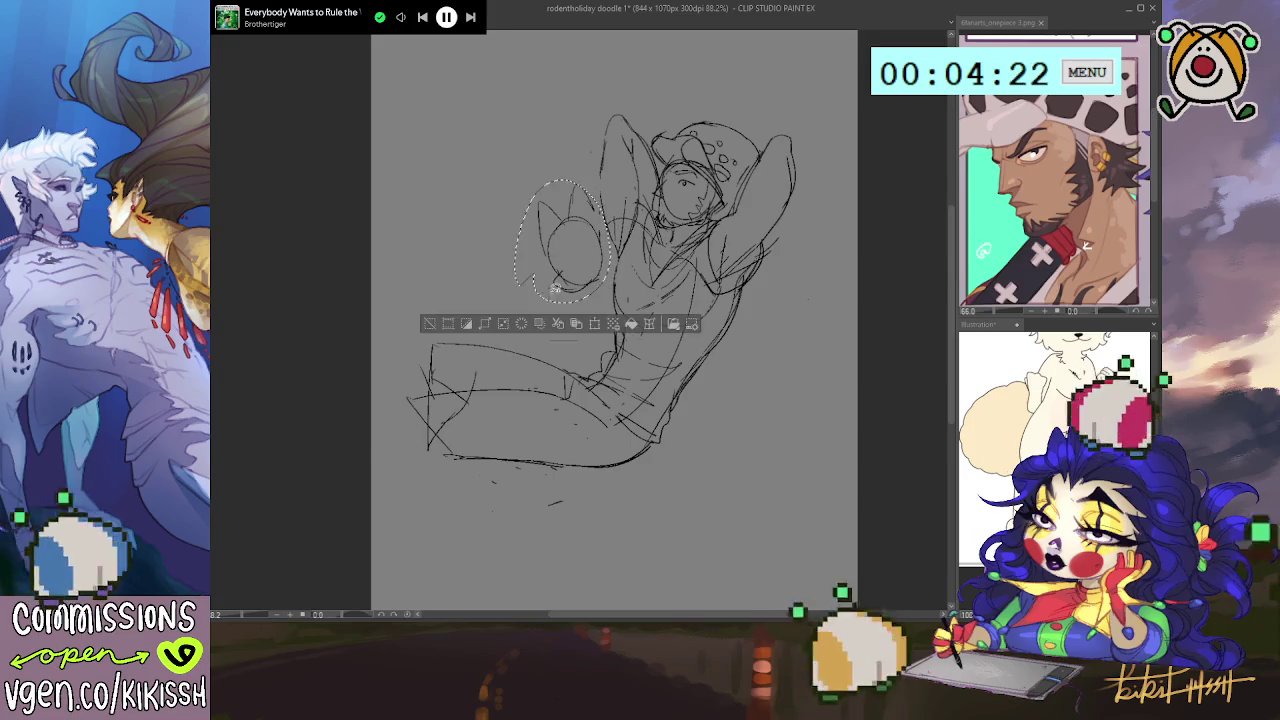
pyautogui.moveTo(591, 252); pyautogui.dragTo(612, 278)
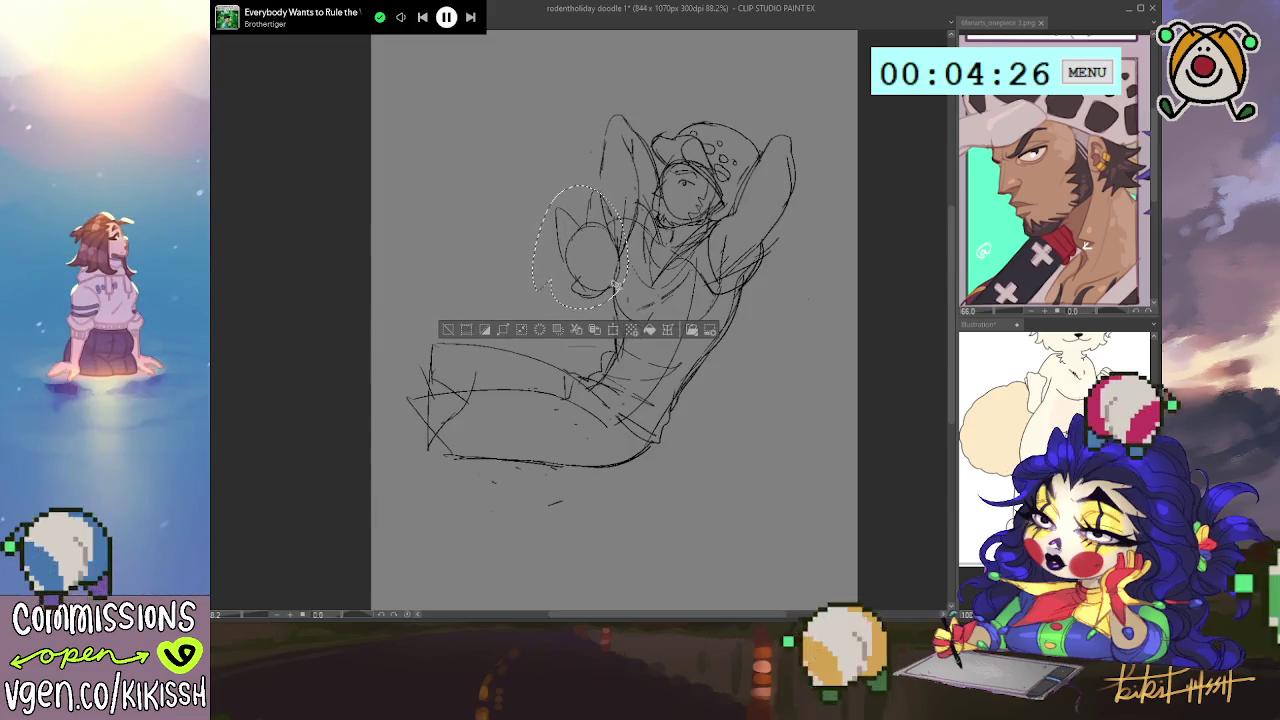
pyautogui.hotkey('ctrl', 'd')
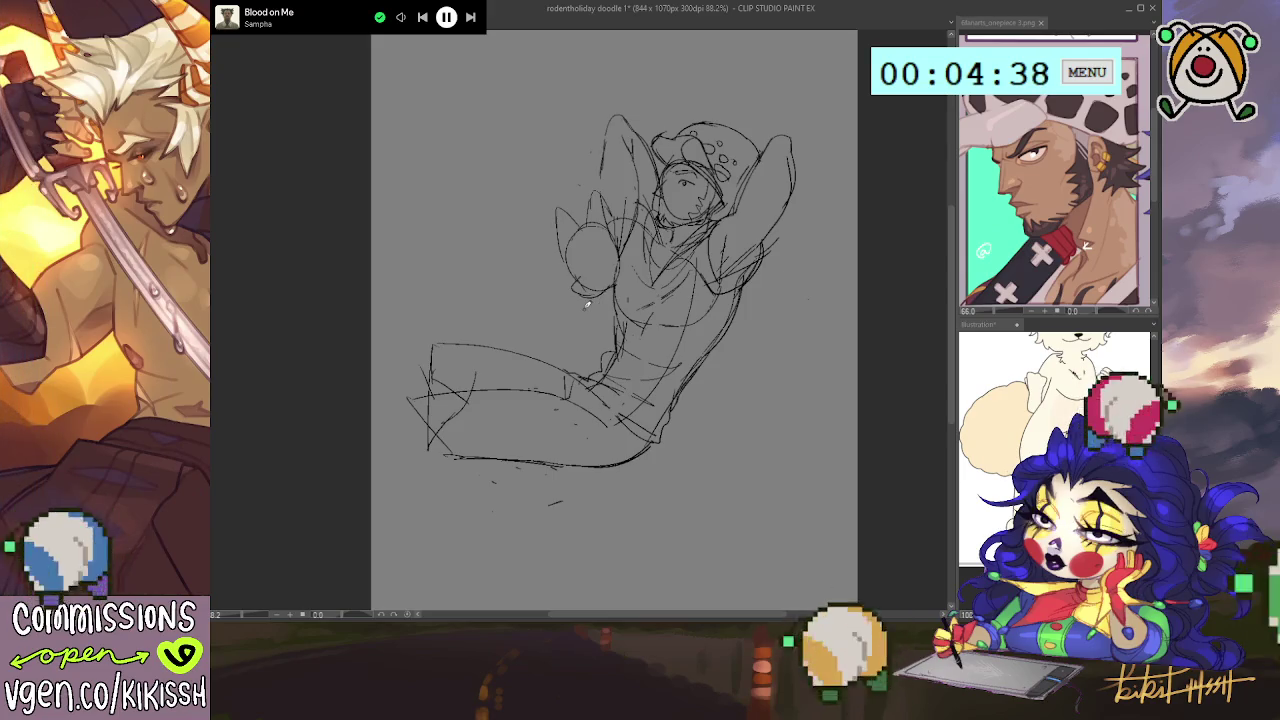
pyautogui.click(965, 72)
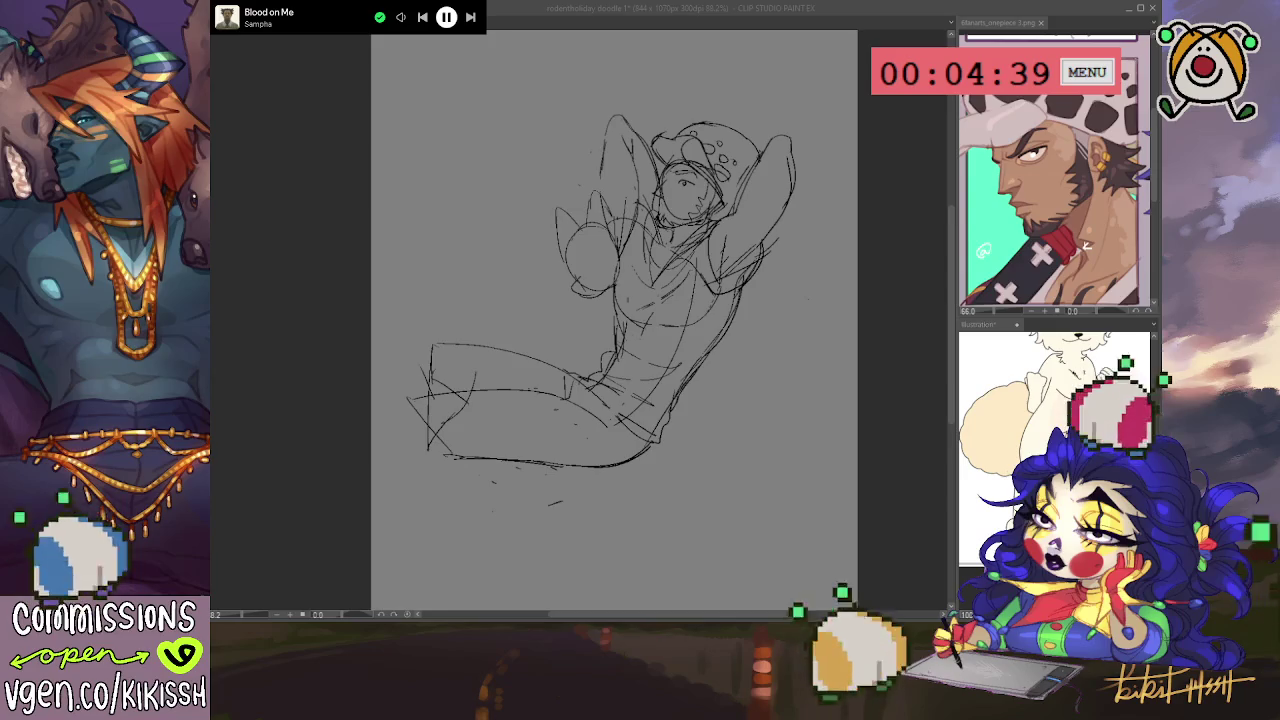
pyautogui.click(700, 428)
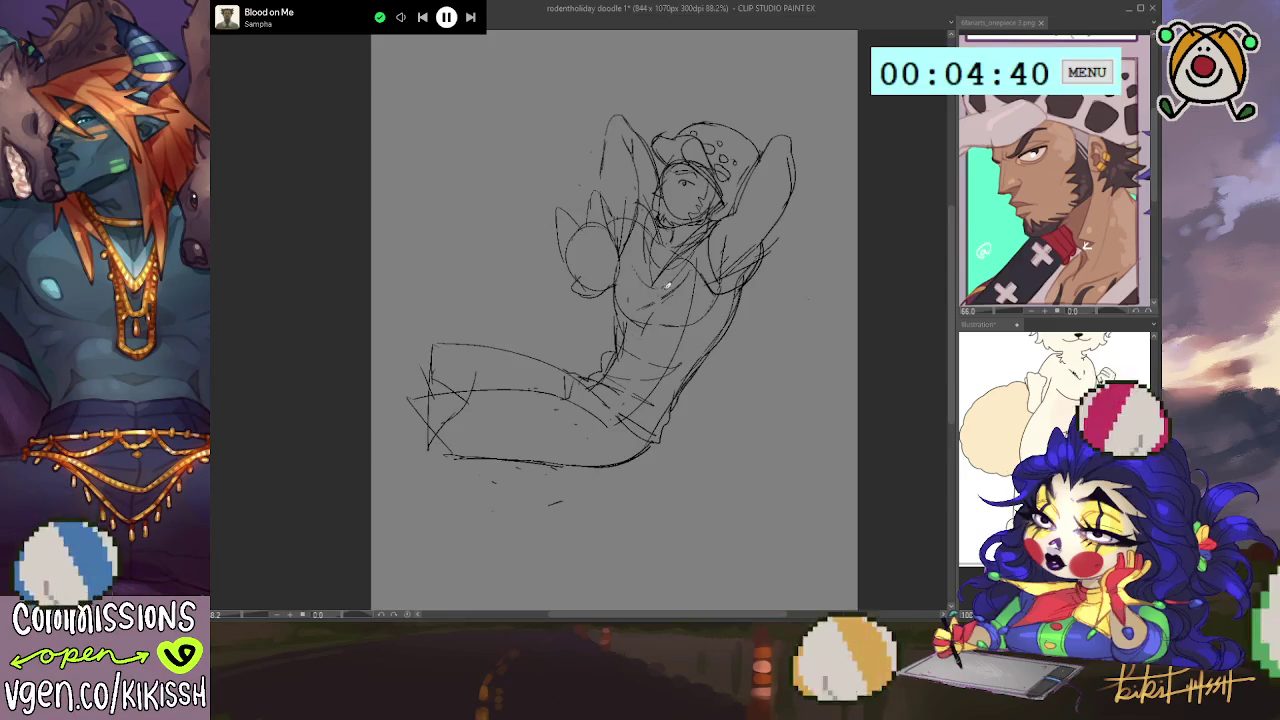
pyautogui.click(1020, 400)
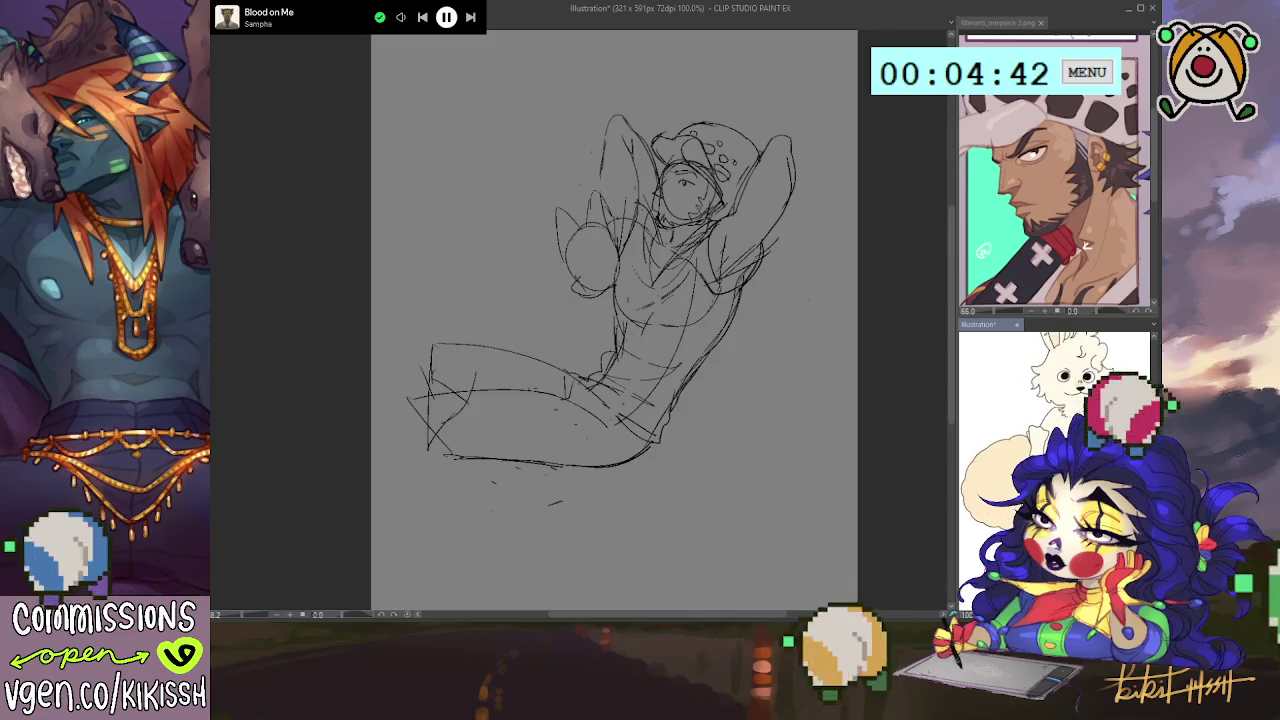
pyautogui.hotkey('ctrl', '0')
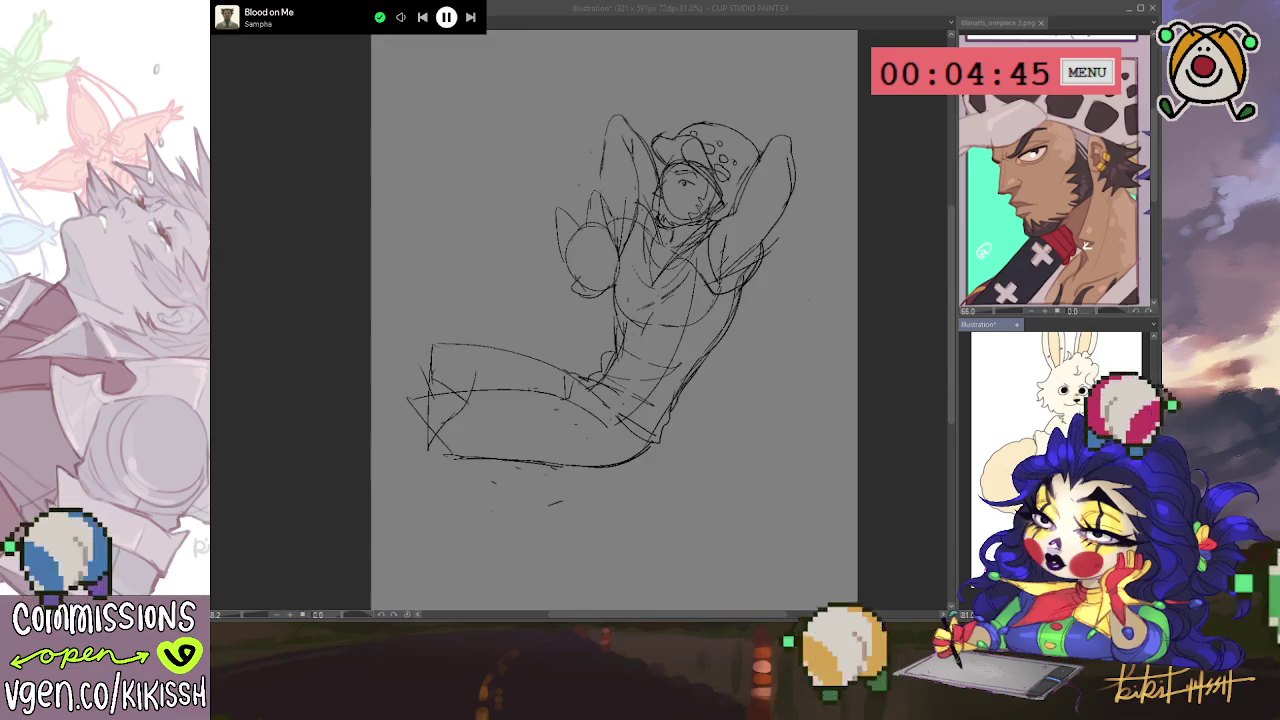
pyautogui.click(611, 289)
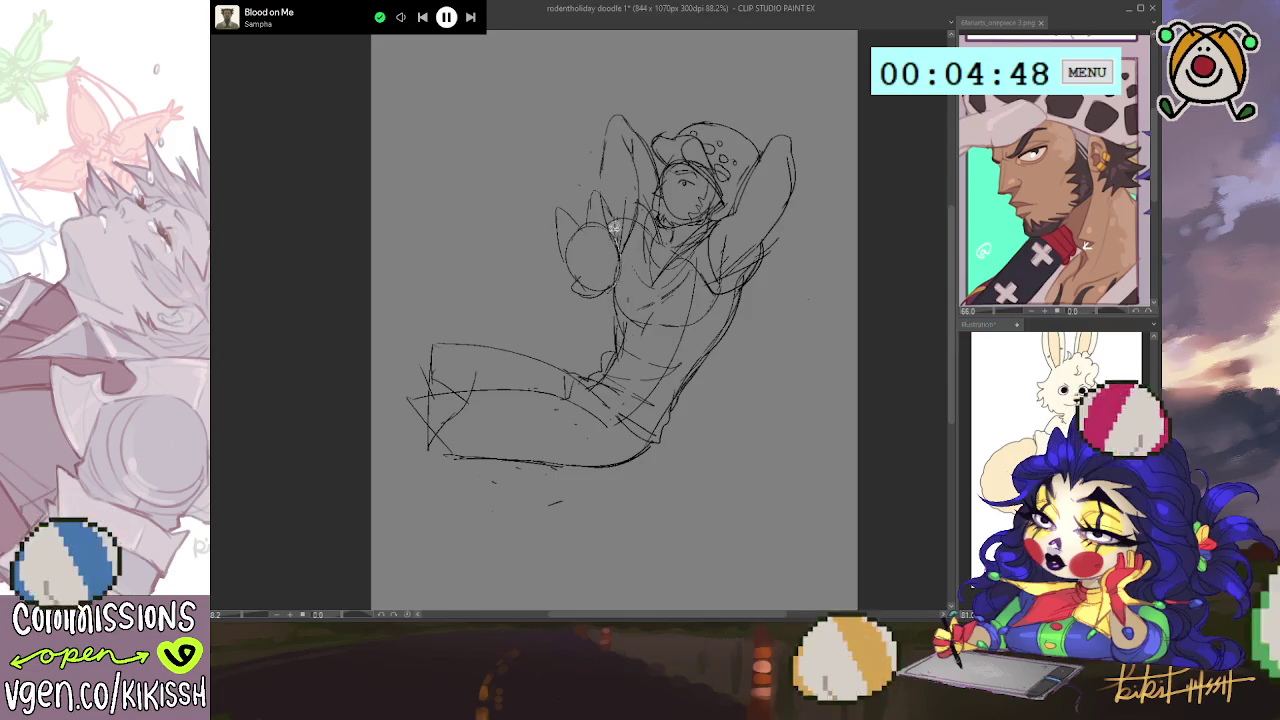
# - Lasso and move the circle, undo the move, and draw a darker oval on the chest
pyautogui.moveTo(535, 259)
pyautogui.mouseDown()
pyautogui.moveTo(738, 332)
pyautogui.moveTo(716, 316)
pyautogui.mouseUp()
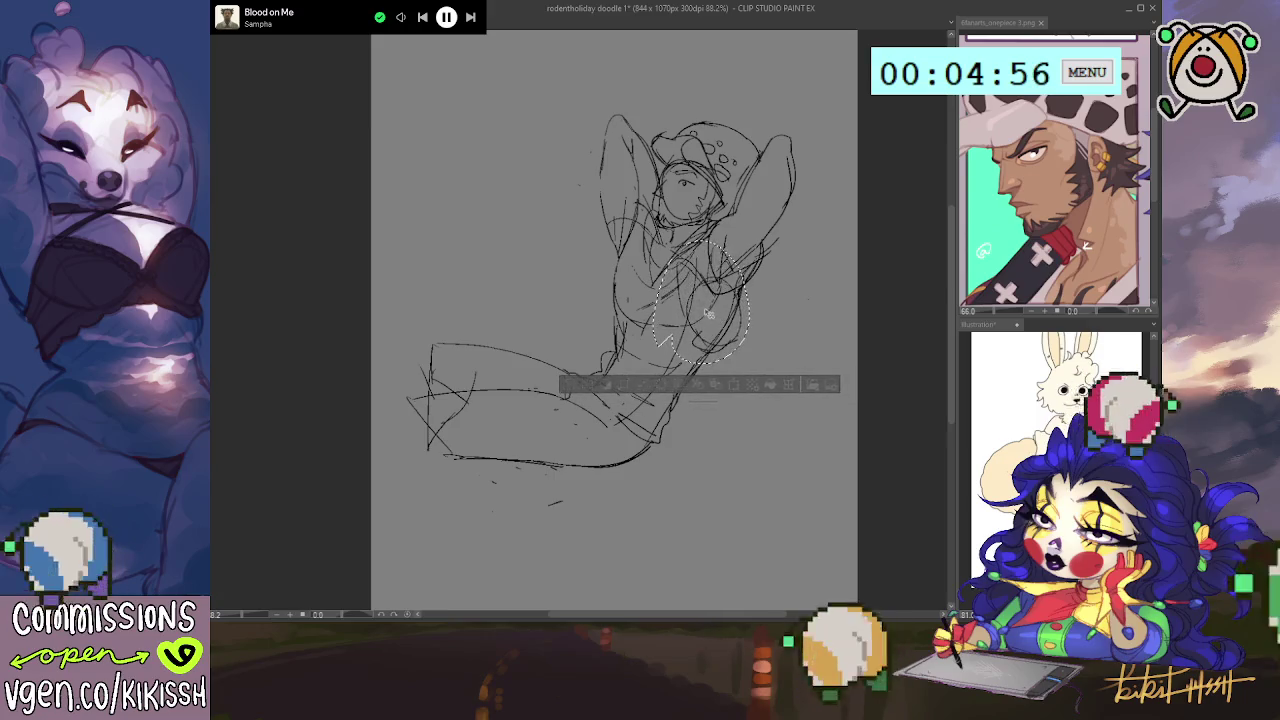
pyautogui.moveTo(716, 316); pyautogui.dragTo(720, 310)
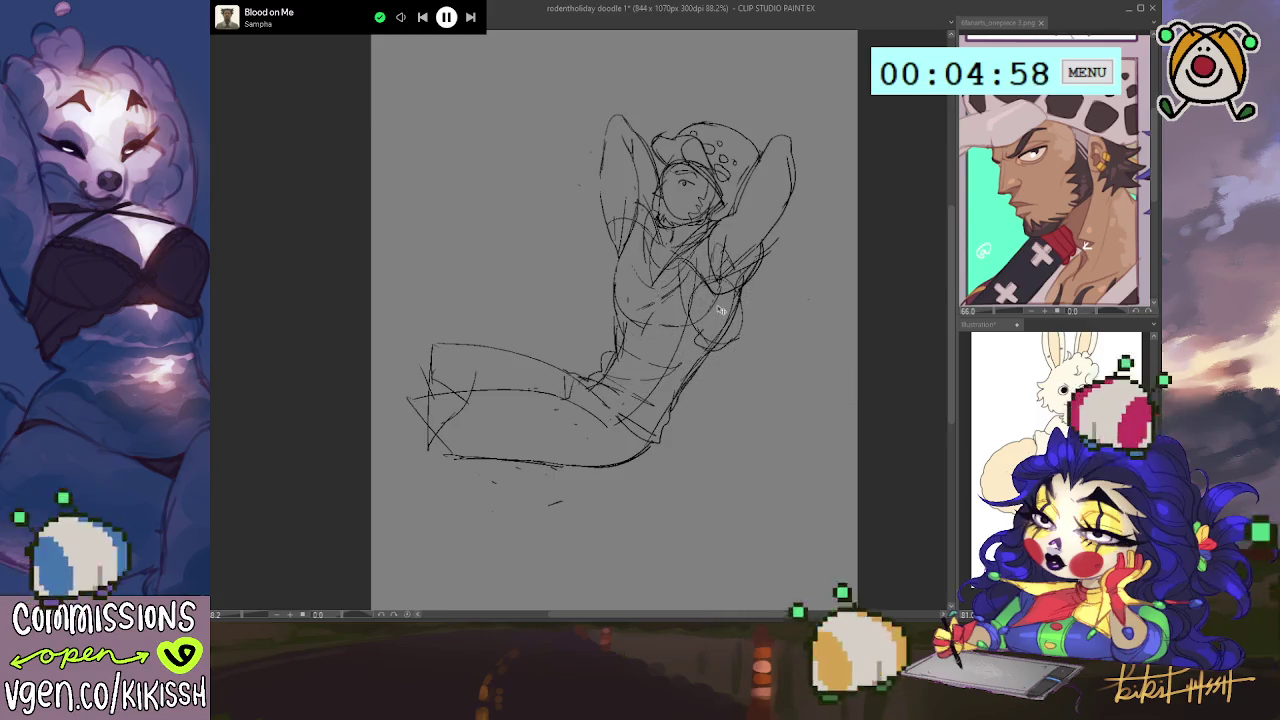
pyautogui.moveTo(805, 272); pyautogui.dragTo(664, 207)
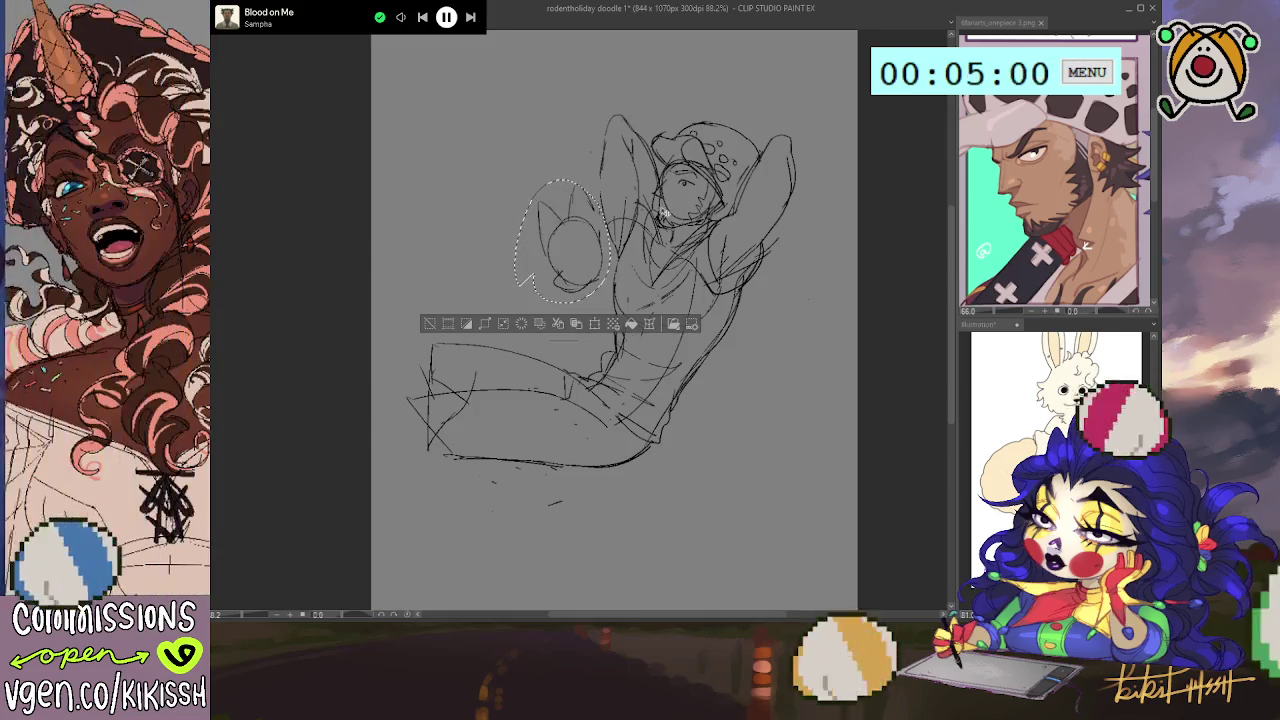
pyautogui.hotkey('ctrl', 'd')
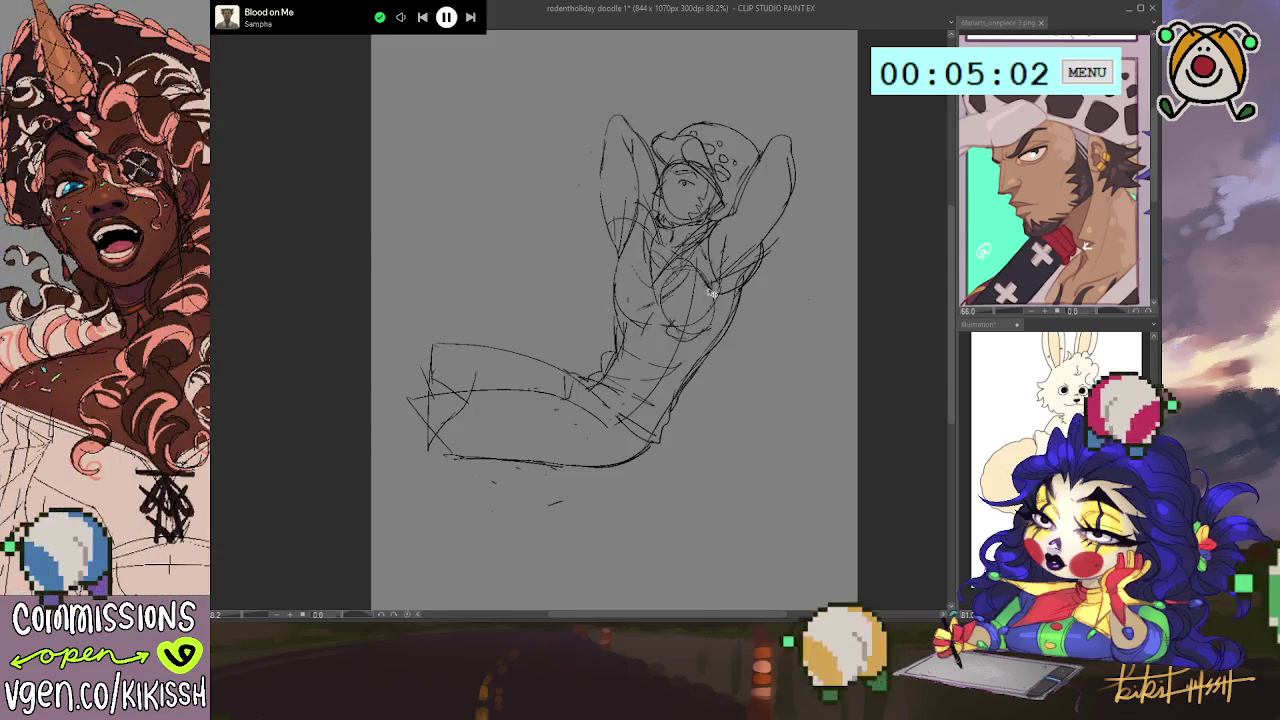
pyautogui.hotkey('ctrl', 'z')
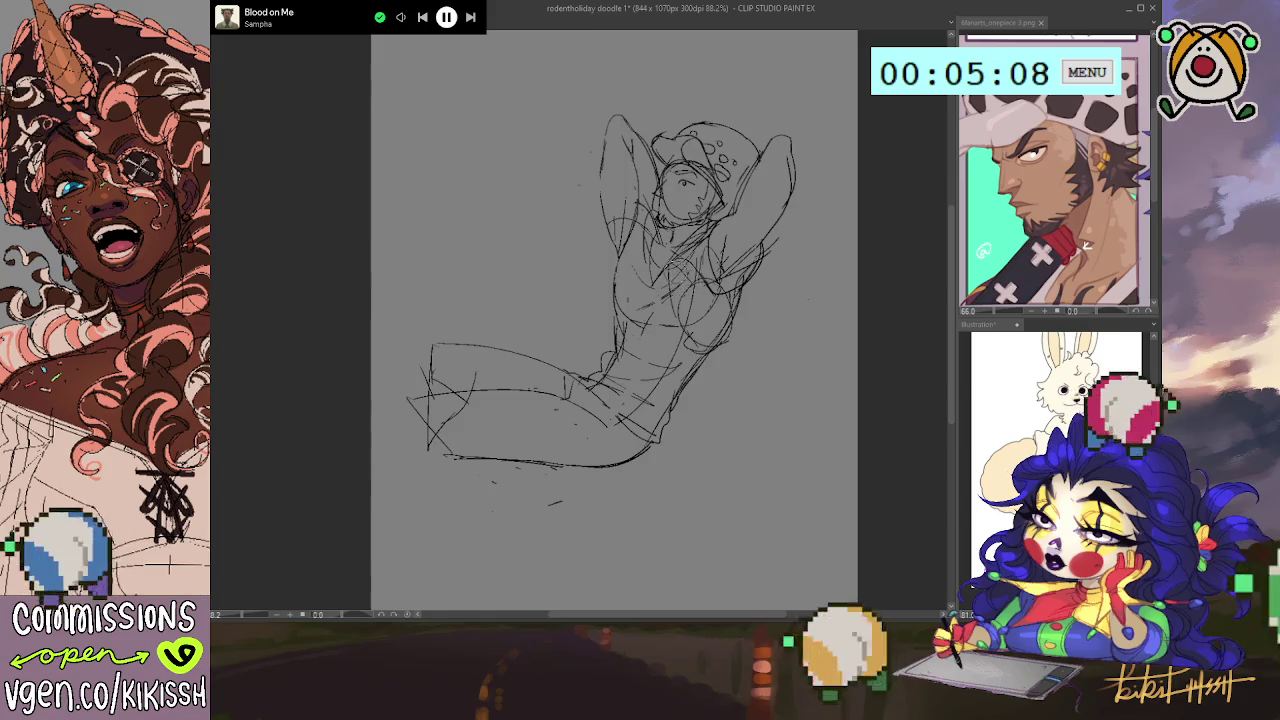
pyautogui.moveTo(690, 326); pyautogui.dragTo(702, 258)
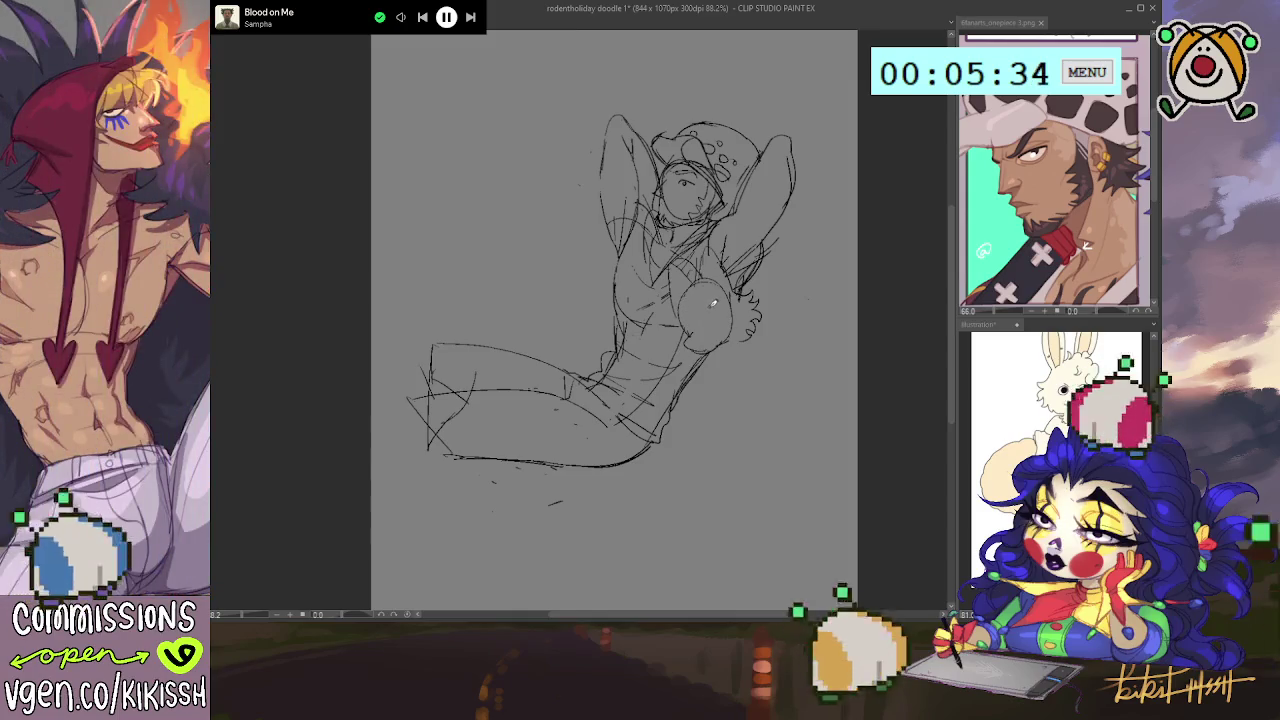
# - Sketch a small circle inside the chest oval
pyautogui.moveTo(704, 307); pyautogui.dragTo(715, 302)
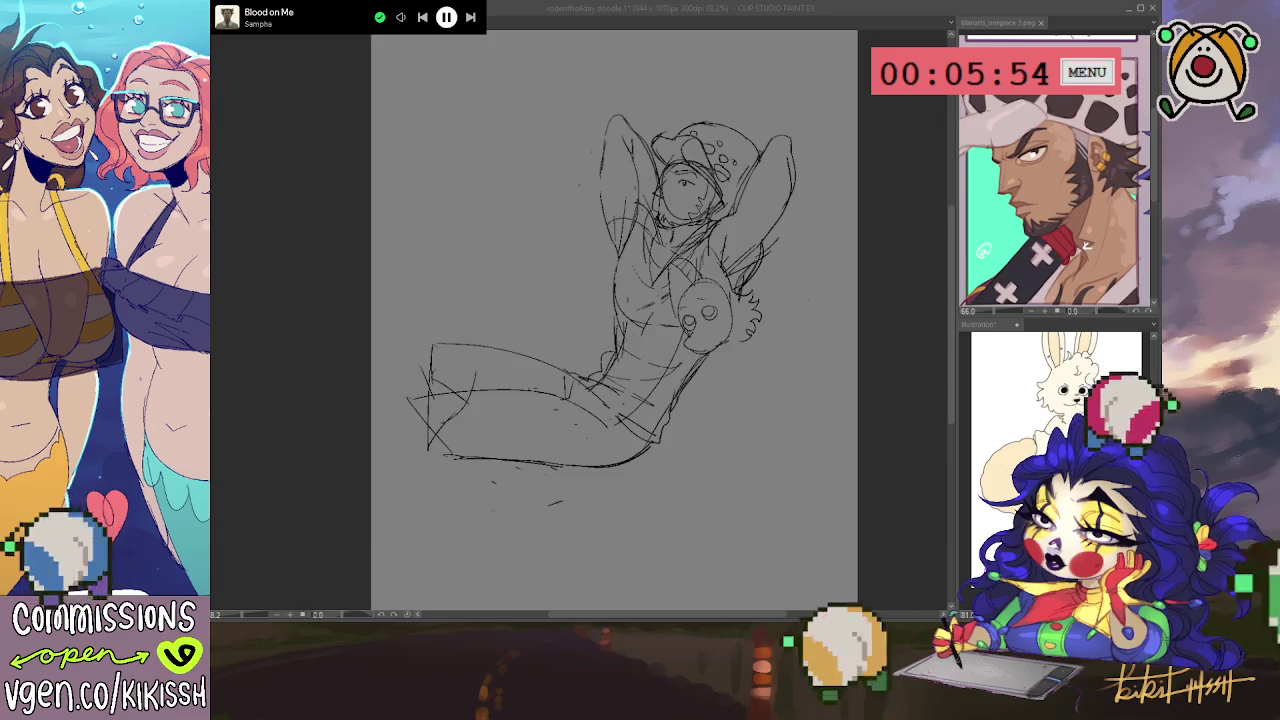
pyautogui.click(707, 313)
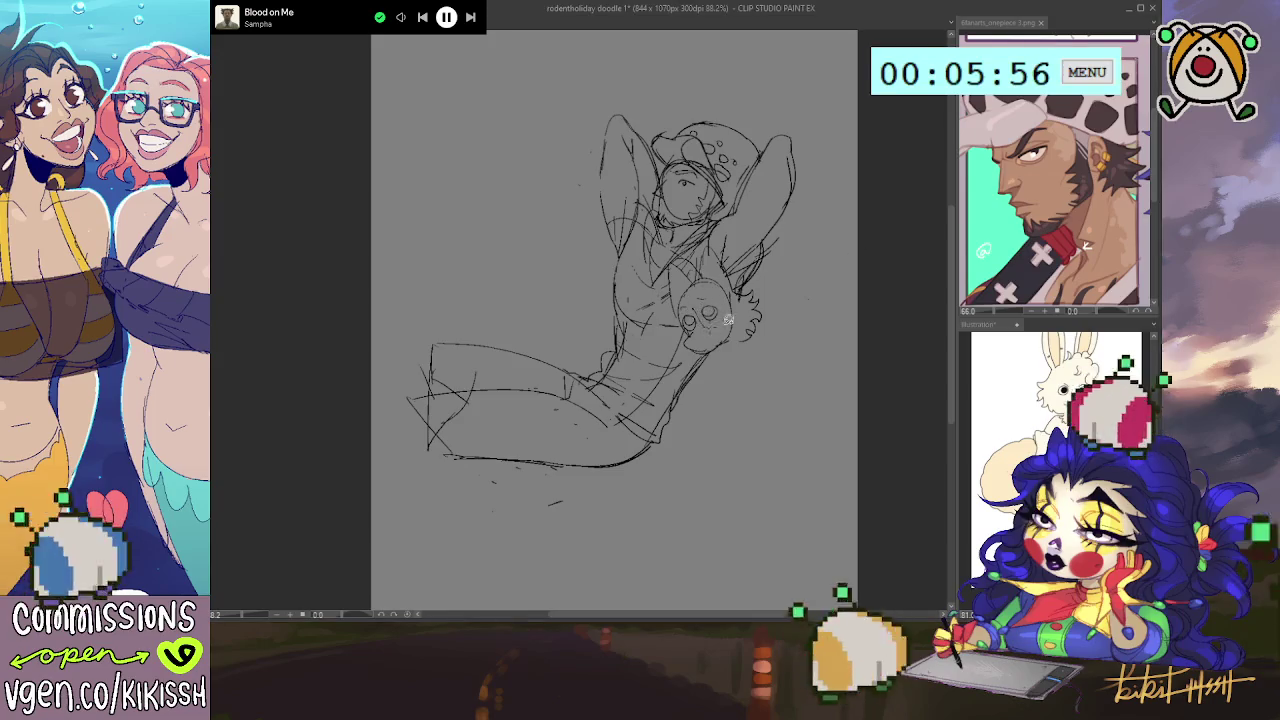
pyautogui.moveTo(705, 285); pyautogui.dragTo(703, 290)
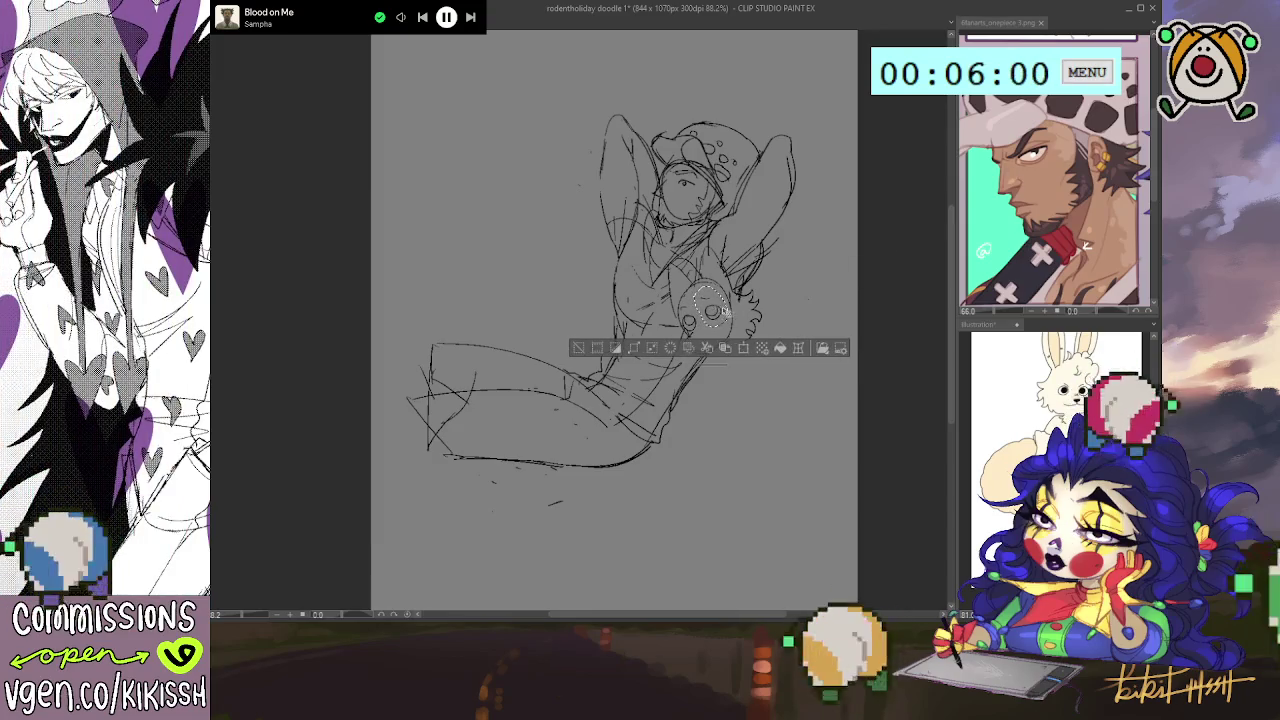
pyautogui.hotkey('ctrl', 'd')
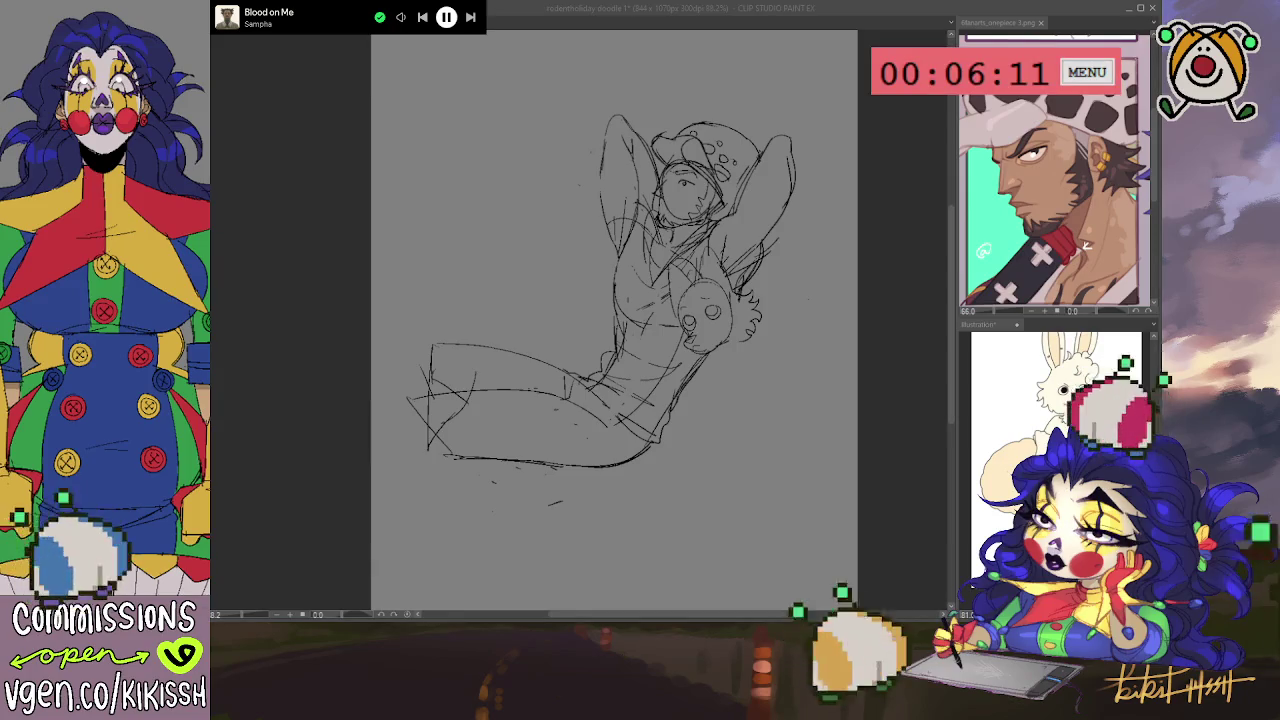
pyautogui.hotkey('alt', 'Tab')
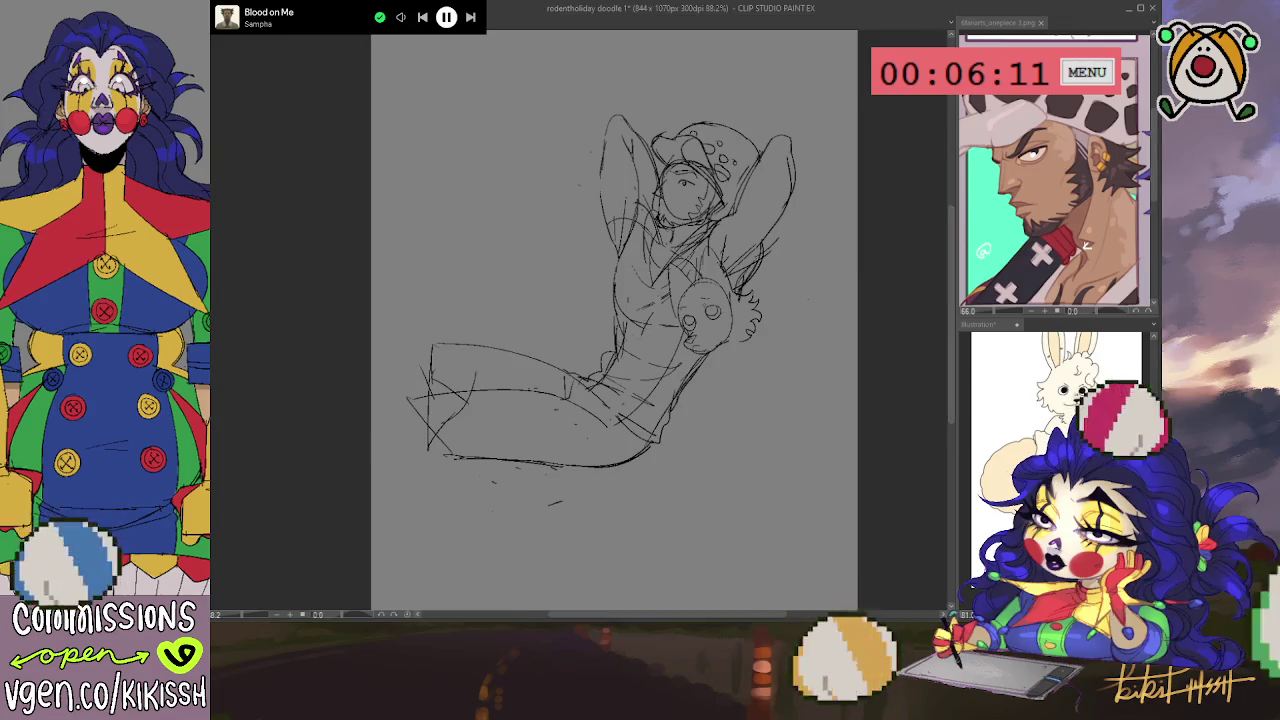
# - Zoom the canvas to 100% and refine the raised arm's outline
pyautogui.hotkey('ctrl', '+')
pyautogui.hotkey('ctrl', '+')
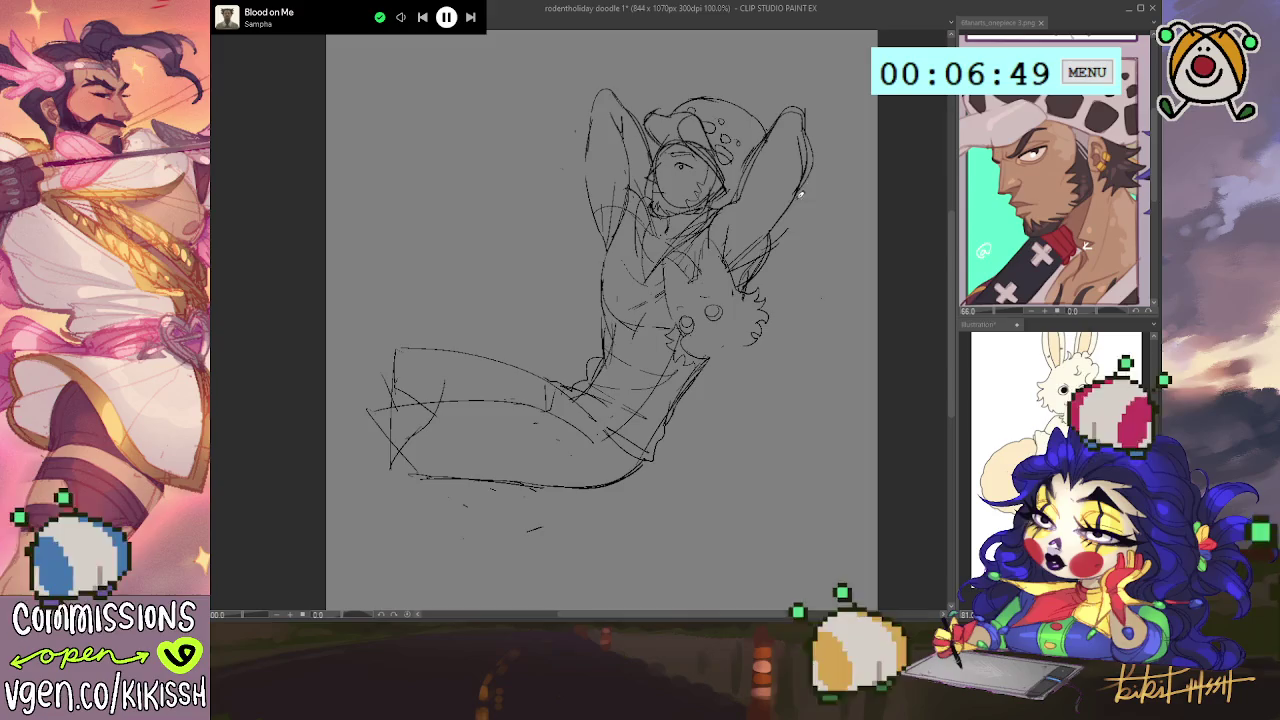
pyautogui.moveTo(804, 184); pyautogui.dragTo(772, 232)
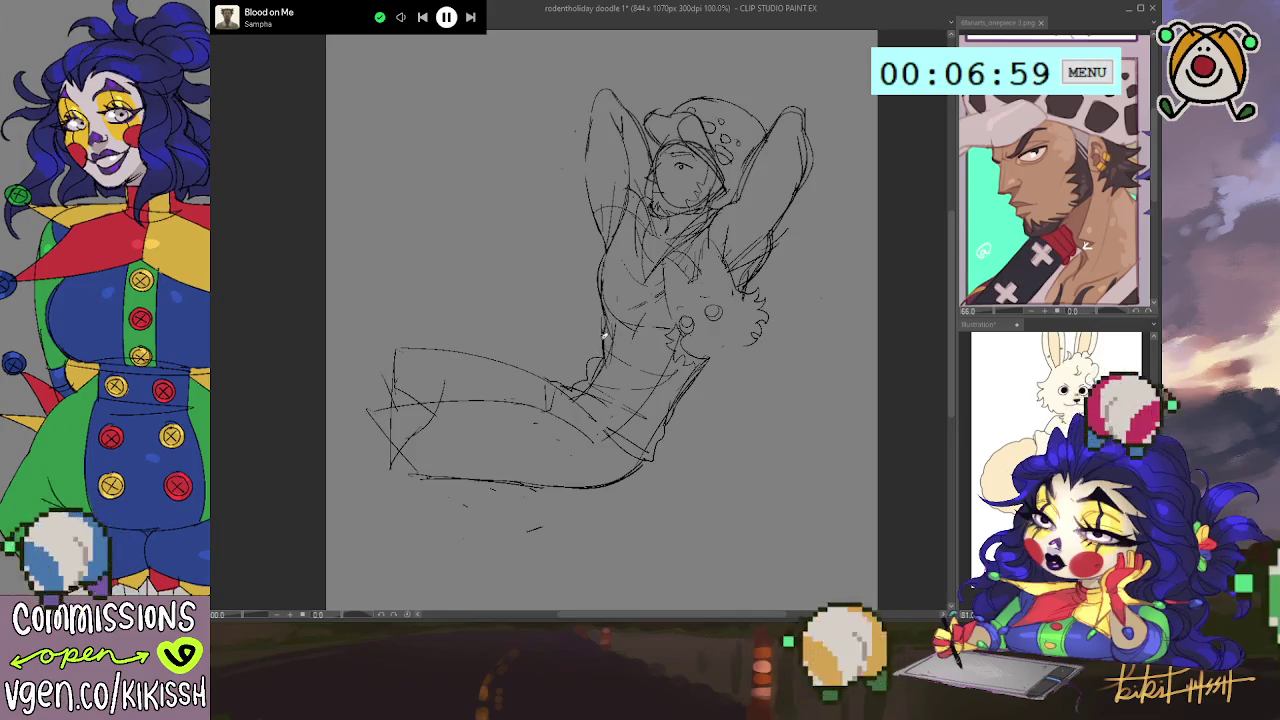
# - Sketch lines around the hip and a short stroke on the creature's side
pyautogui.moveTo(562, 398); pyautogui.dragTo(588, 376)
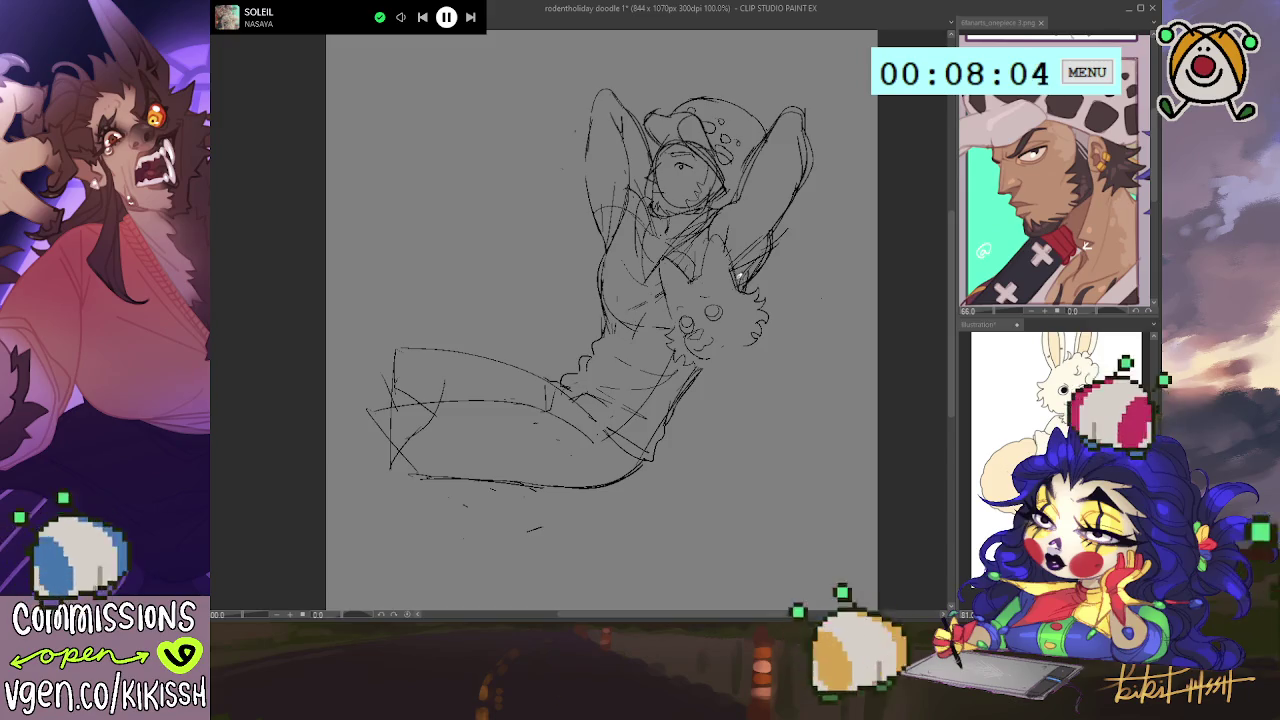
pyautogui.moveTo(752, 310); pyautogui.dragTo(770, 326)
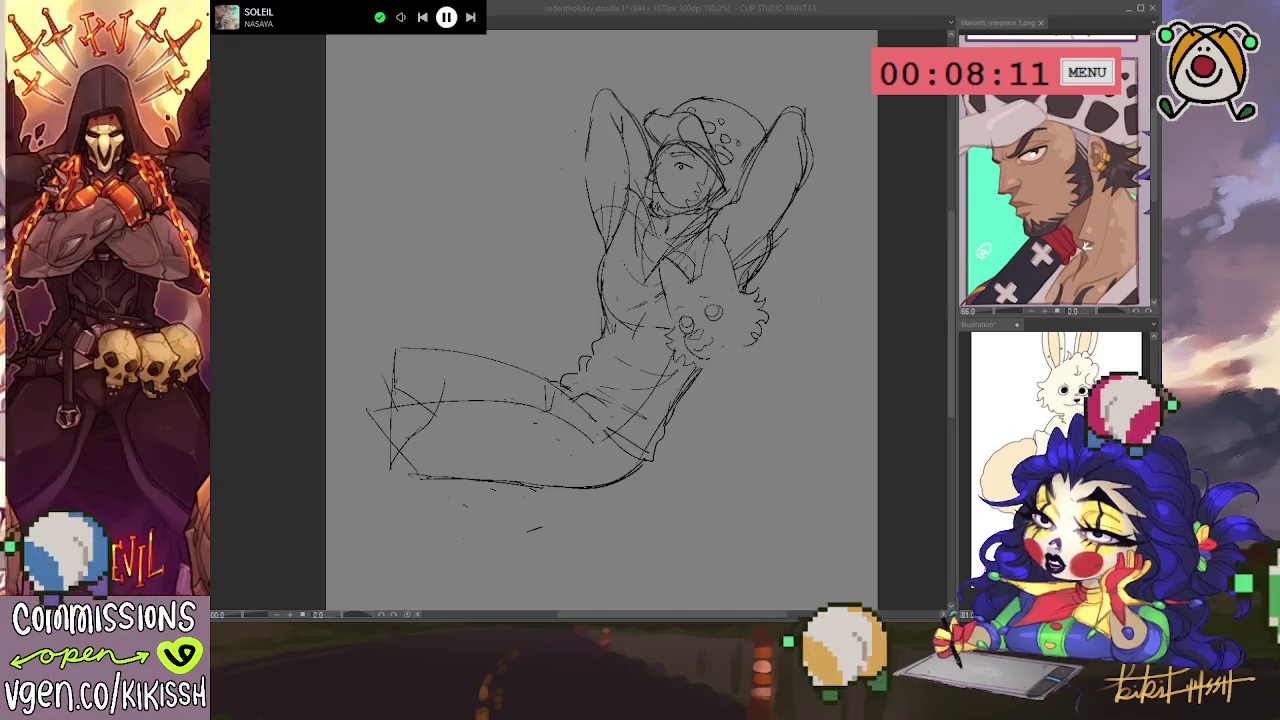
# - Pencil face details over the creature on the figure's chest
pyautogui.click(806, 449)
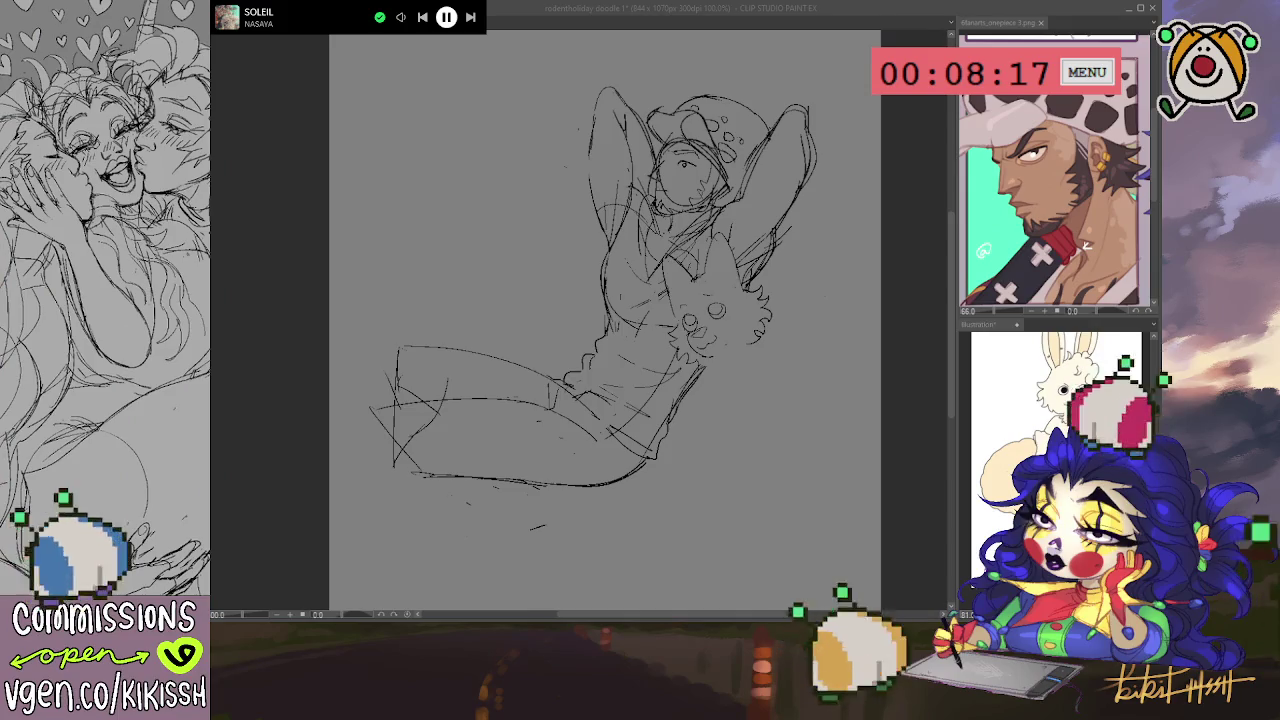
pyautogui.click(781, 283)
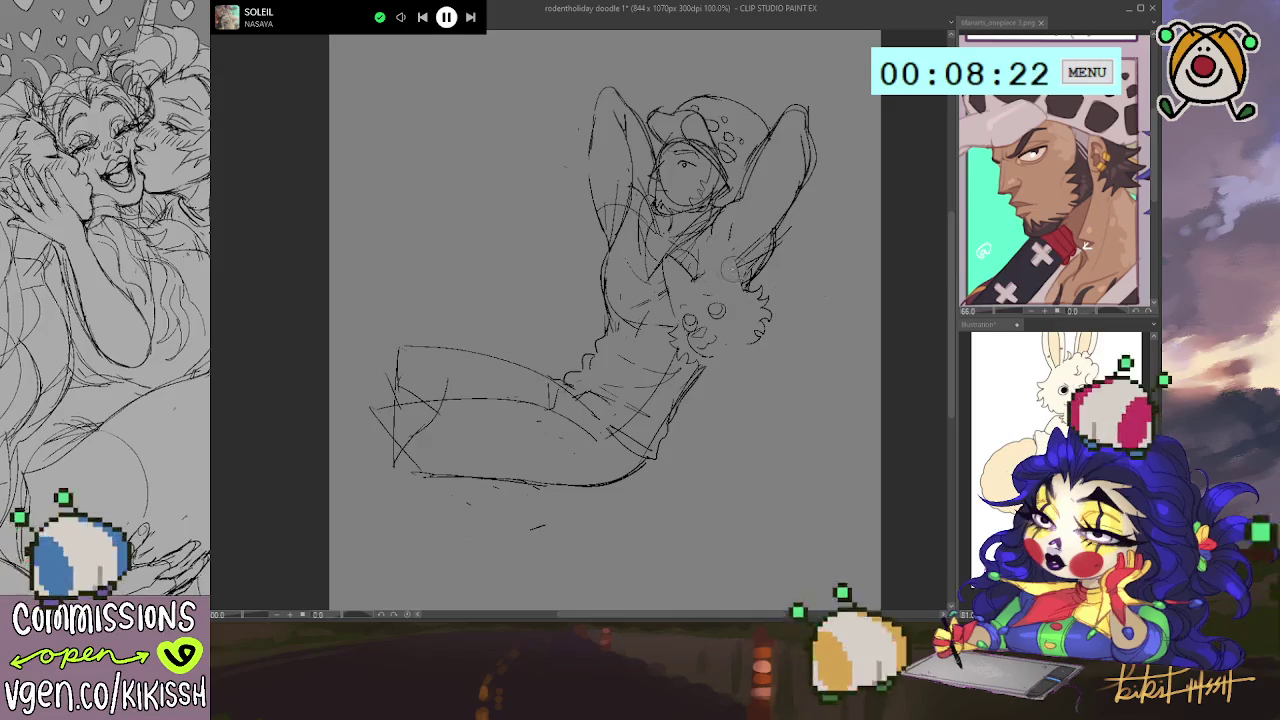
pyautogui.moveTo(706, 228); pyautogui.dragTo(747, 286)
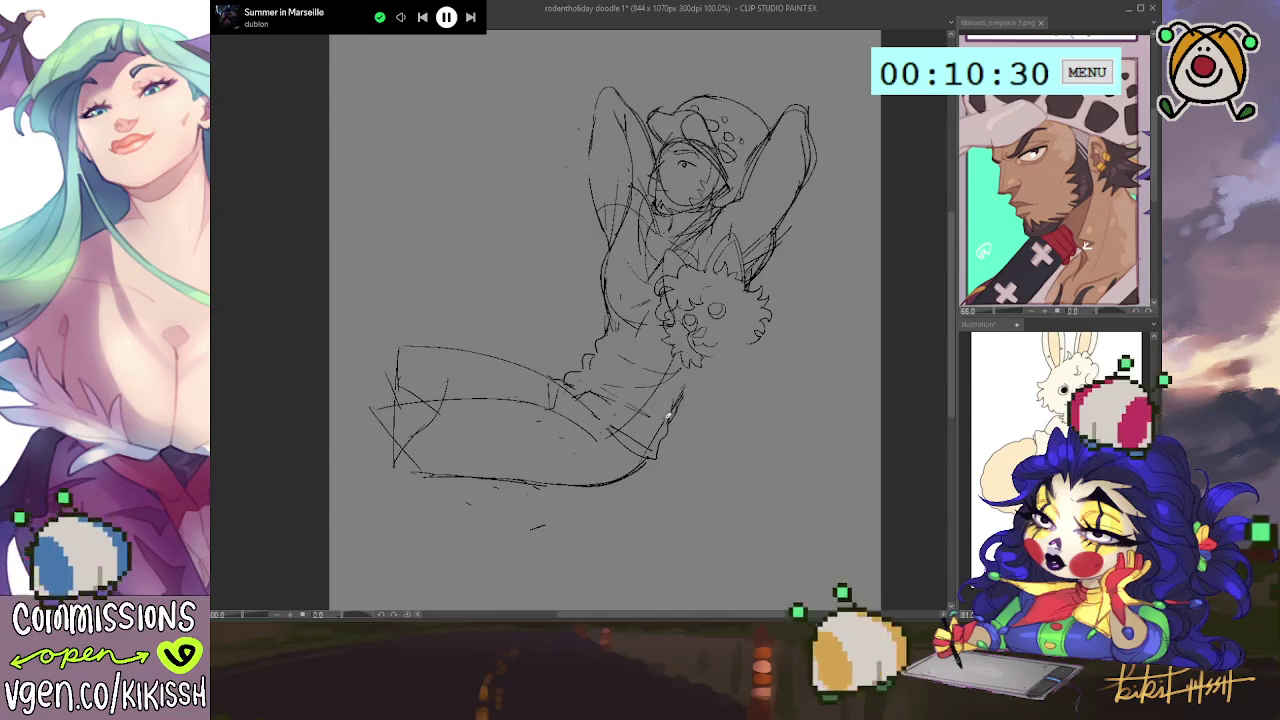
# - Add a short line near the hip and erase stray lines around the thigh
pyautogui.moveTo(652, 378); pyautogui.dragTo(594, 390)
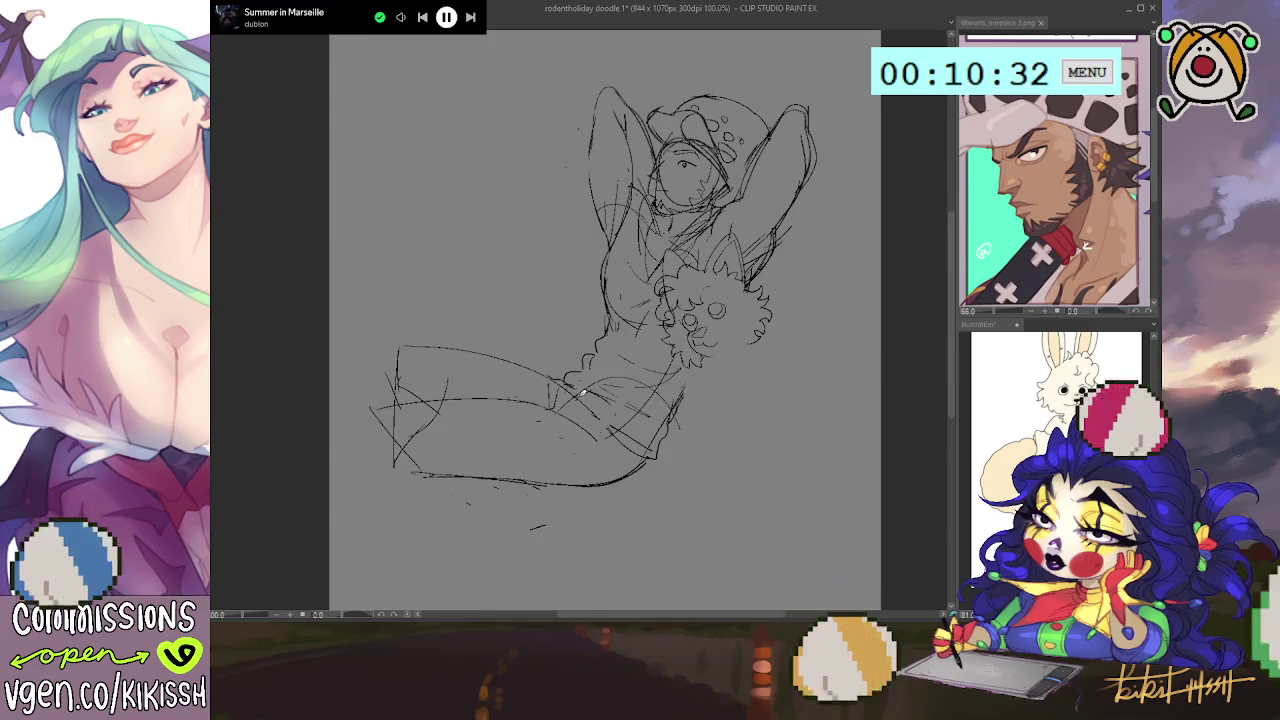
pyautogui.moveTo(575, 420)
pyautogui.mouseDown()
pyautogui.moveTo(607, 397)
pyautogui.moveTo(620, 408)
pyautogui.mouseUp()
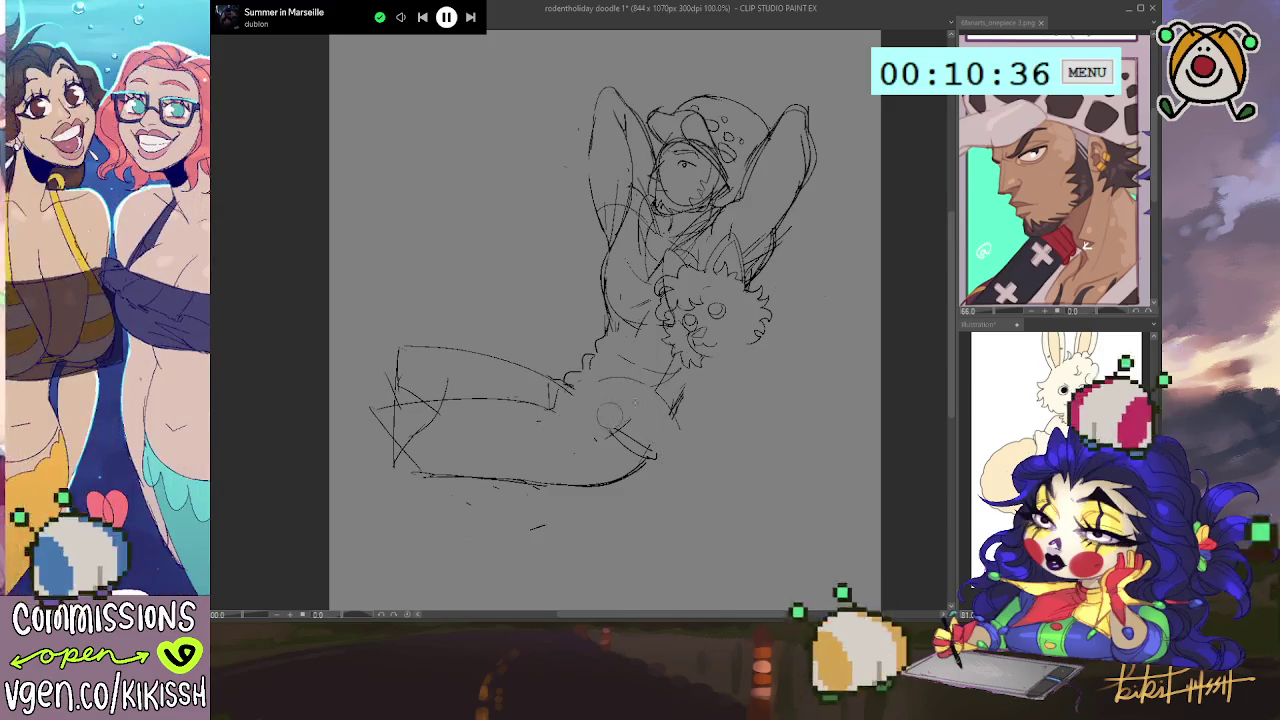
# - Return to the pencil and sketch the knee-leg curve plus a torso curve
pyautogui.press('p')
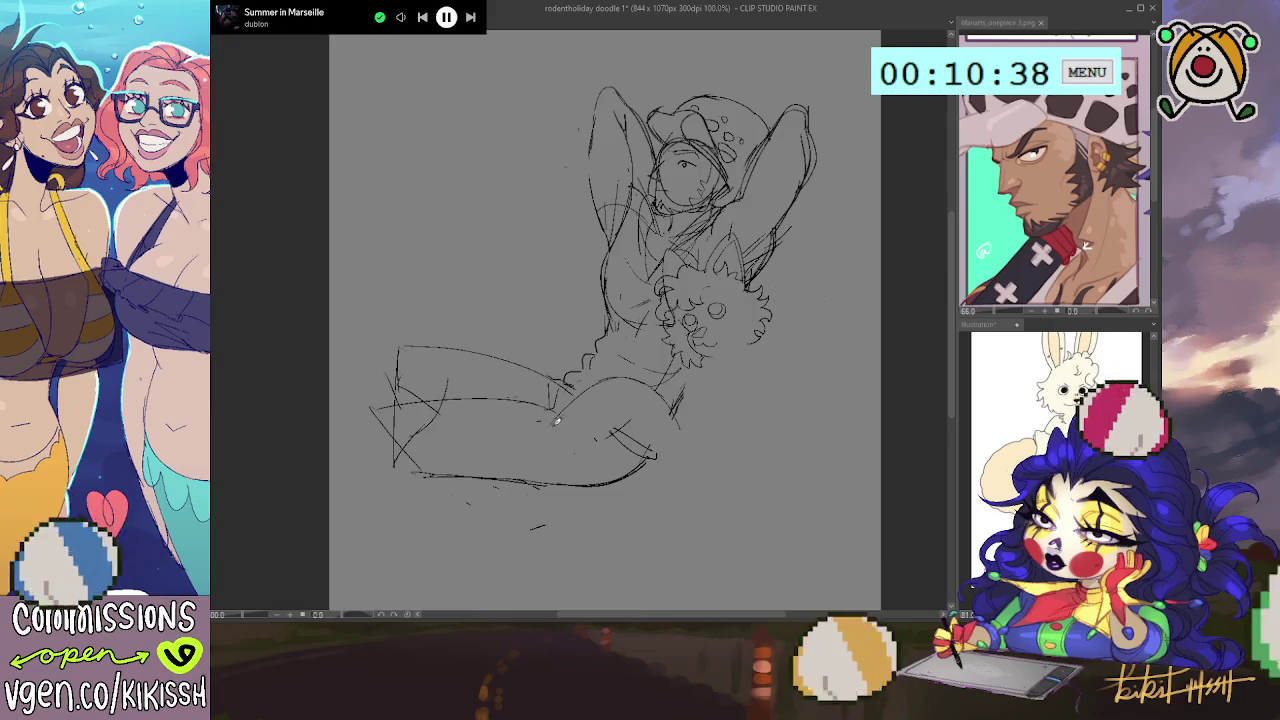
pyautogui.moveTo(556, 424); pyautogui.dragTo(680, 485)
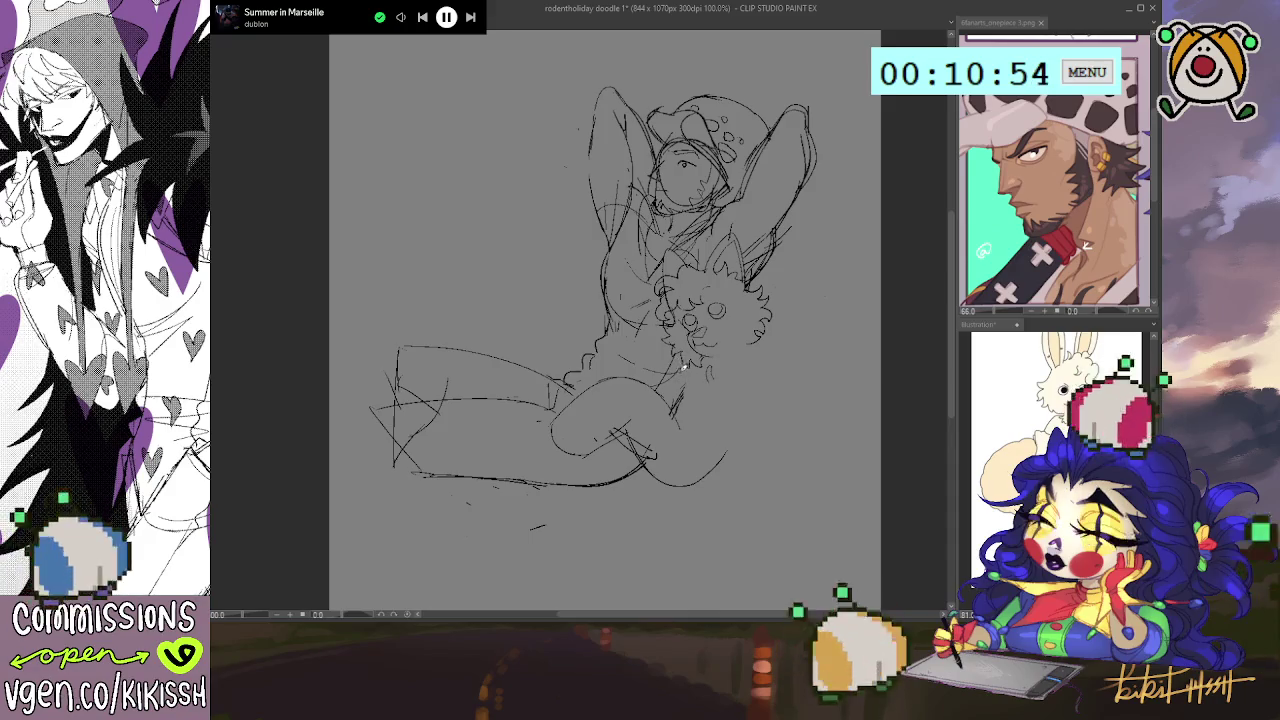
pyautogui.moveTo(660, 390); pyautogui.dragTo(638, 336)
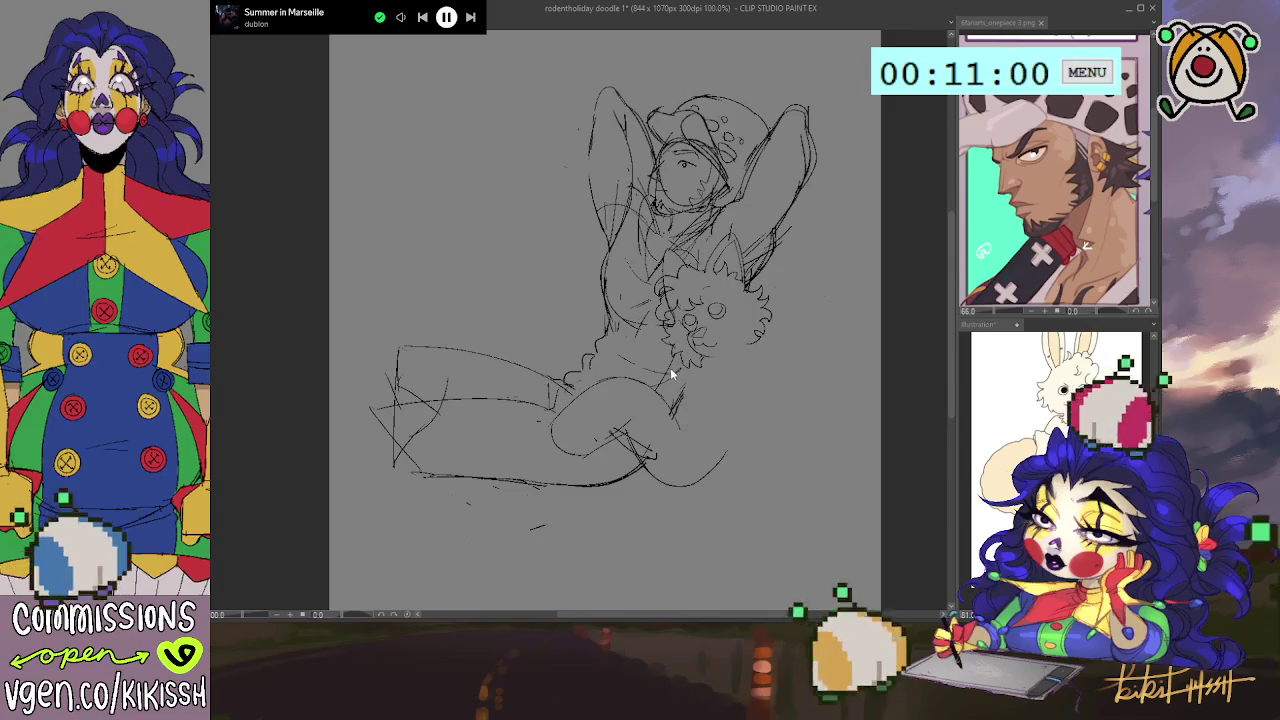
# - Undo the knee strokes and redraw the knee, thigh and lower leg outline
pyautogui.hotkey('ctrl', 'z')
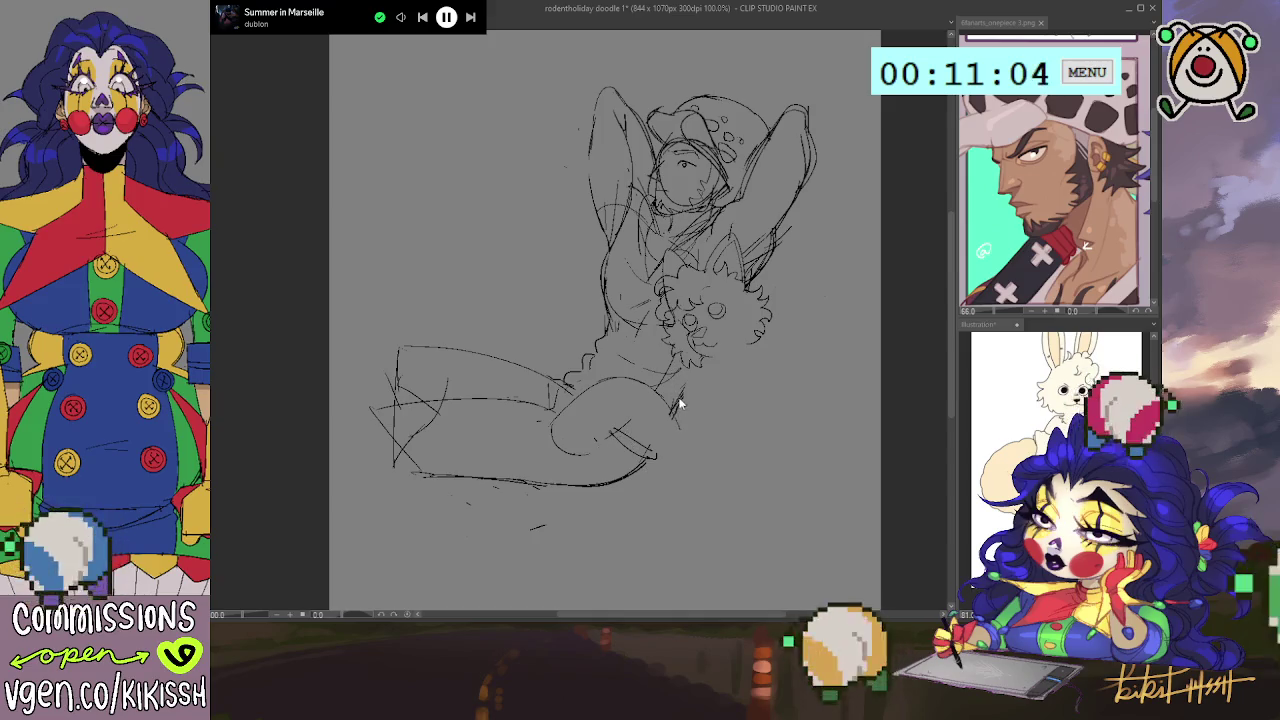
pyautogui.hotkey('ctrl', 'z')
pyautogui.hotkey('ctrl', 'z')
pyautogui.moveTo(673, 400); pyautogui.dragTo(560, 432)
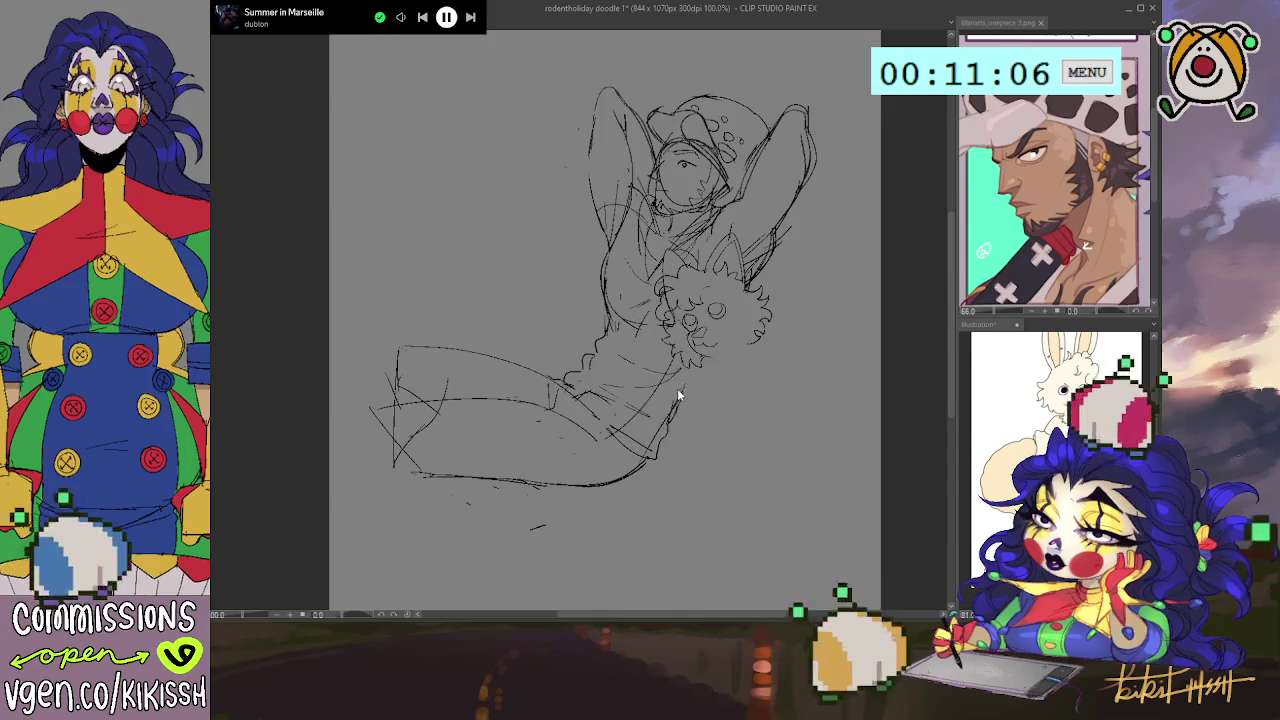
pyautogui.moveTo(683, 386); pyautogui.dragTo(643, 457)
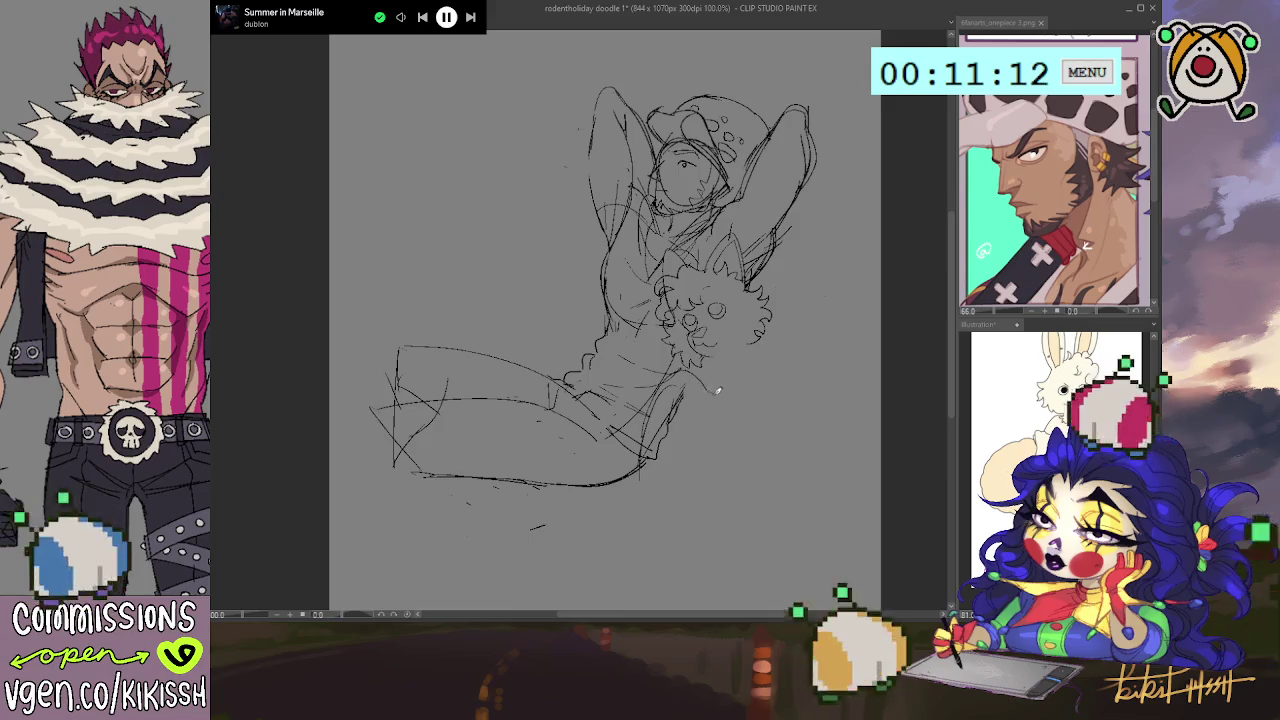
pyautogui.moveTo(716, 376); pyautogui.dragTo(688, 478)
# - Sketch parallel leg strokes and a rough foot outline, undoing strokes that don't fit
pyautogui.moveTo(694, 412)
pyautogui.mouseDown()
pyautogui.moveTo(684, 488)
pyautogui.moveTo(622, 513)
pyautogui.moveTo(662, 489)
pyautogui.mouseUp()
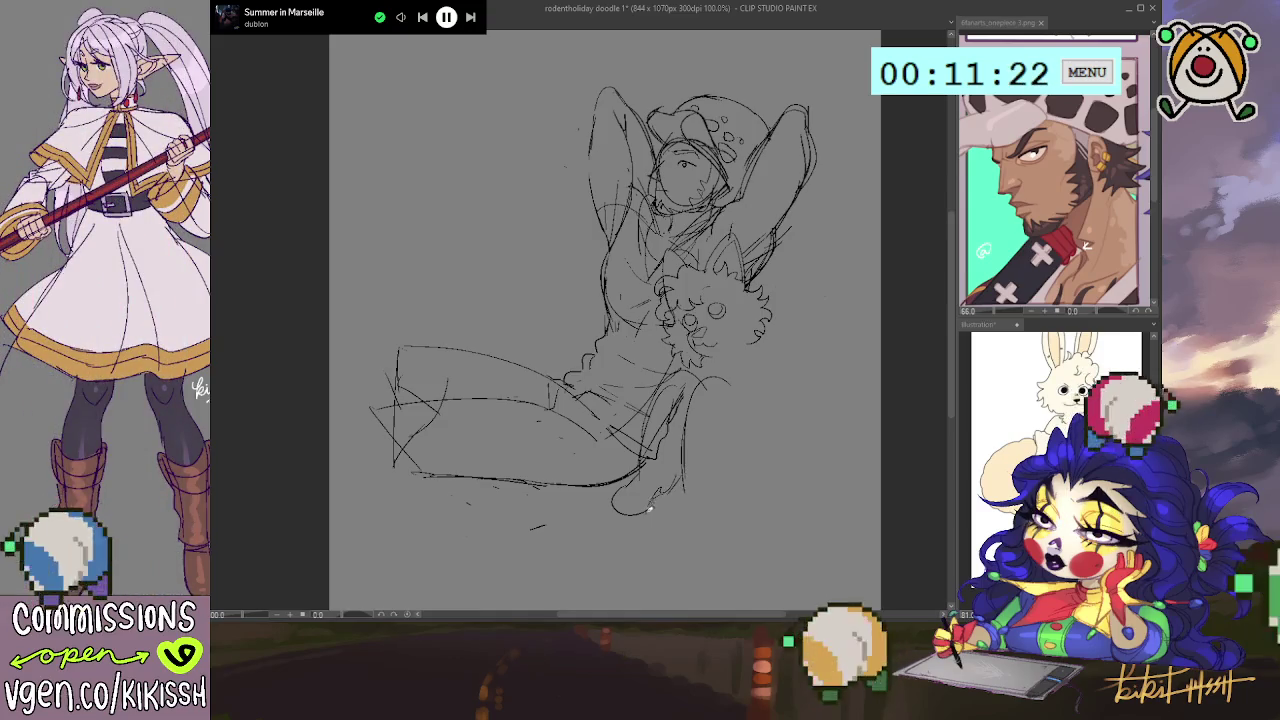
pyautogui.moveTo(700, 505); pyautogui.dragTo(720, 475)
pyautogui.moveTo(722, 410); pyautogui.dragTo(724, 478)
pyautogui.hotkey('ctrl', 'z')
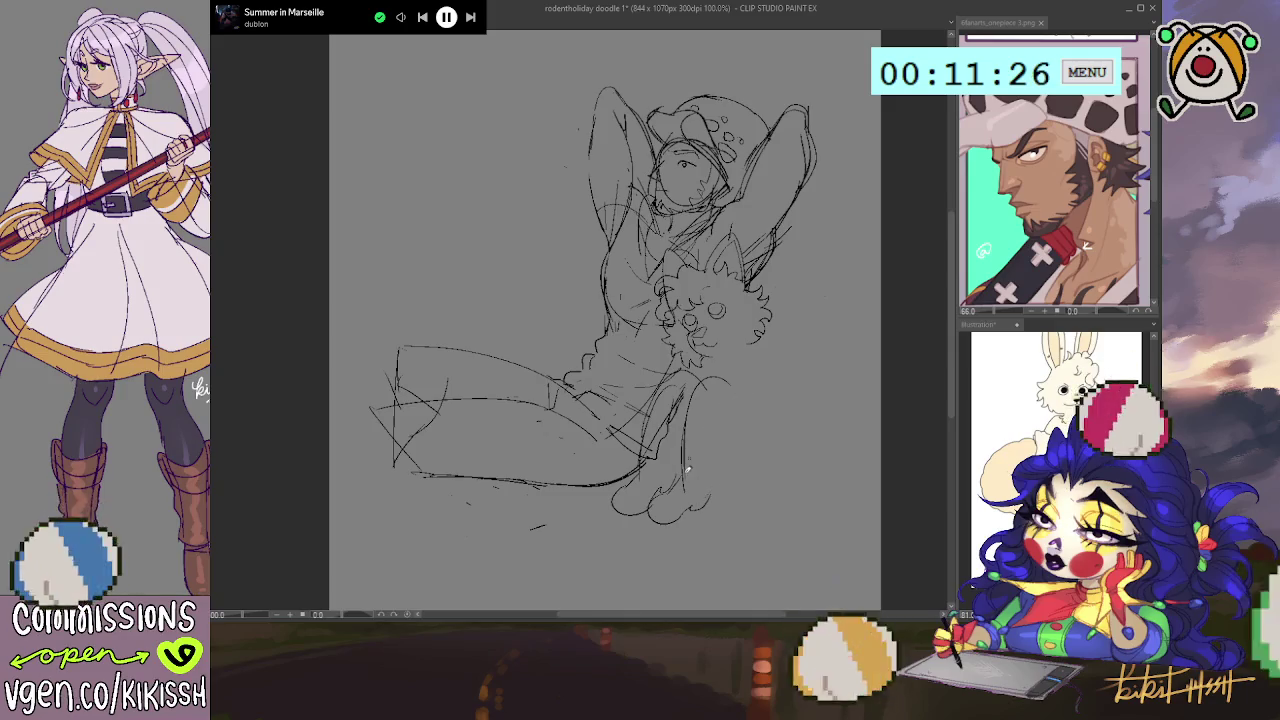
pyautogui.moveTo(658, 442)
pyautogui.mouseDown()
pyautogui.moveTo(686, 392)
pyautogui.moveTo(682, 488)
pyautogui.mouseUp()
pyautogui.hotkey('ctrl', 'z')
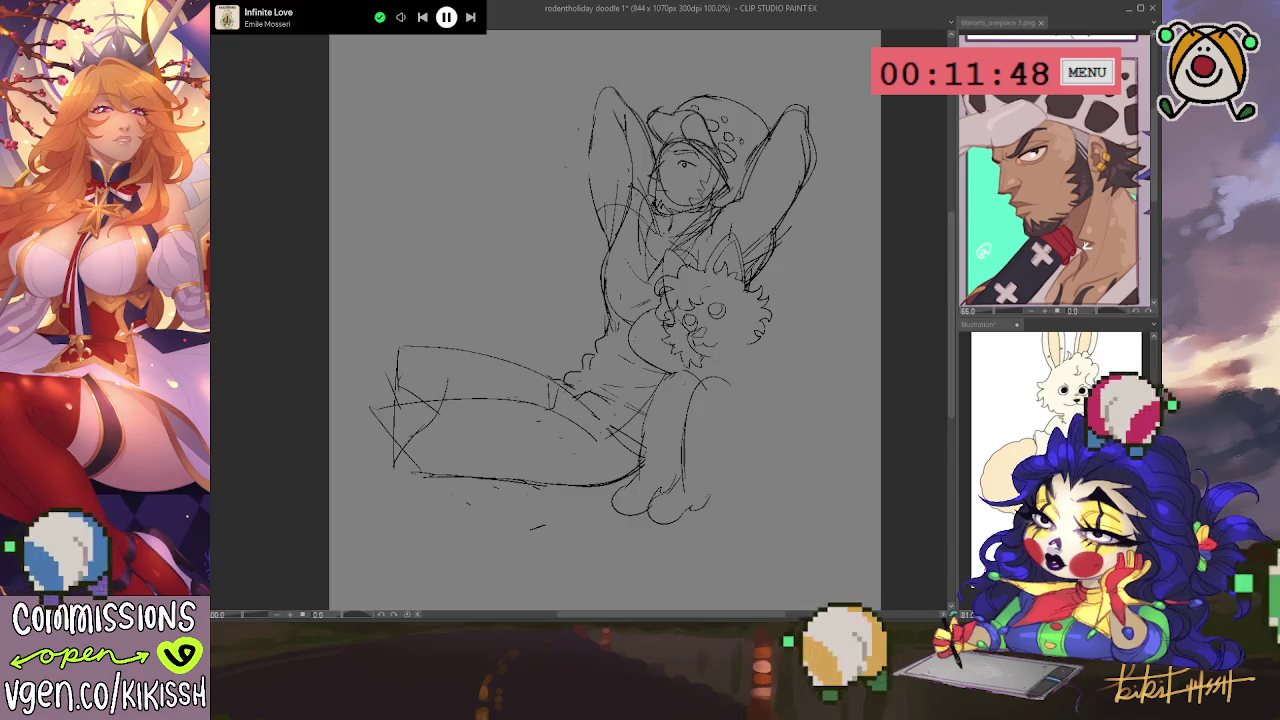
# - Bring up the Illustration2 creature reference sheet, zoom it out one step, and return to the doodle canvas
pyautogui.click(990, 324)
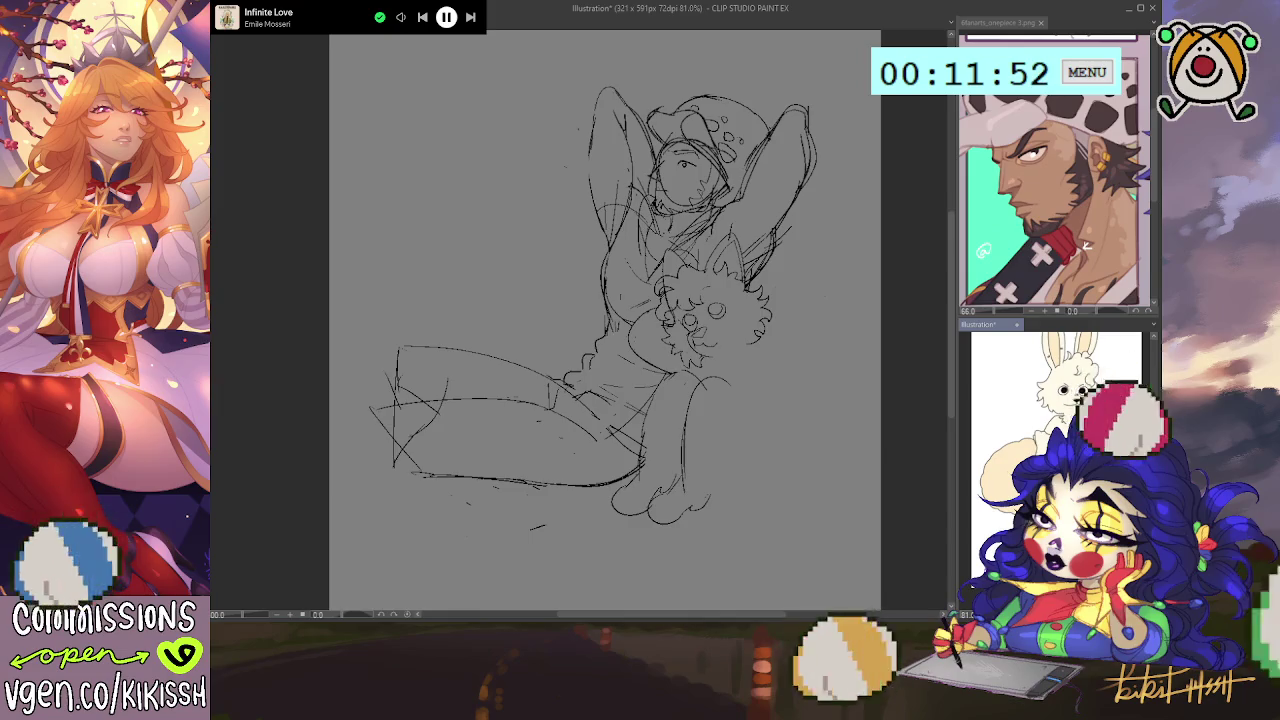
pyautogui.hotkey('ctrl', 'Tab')
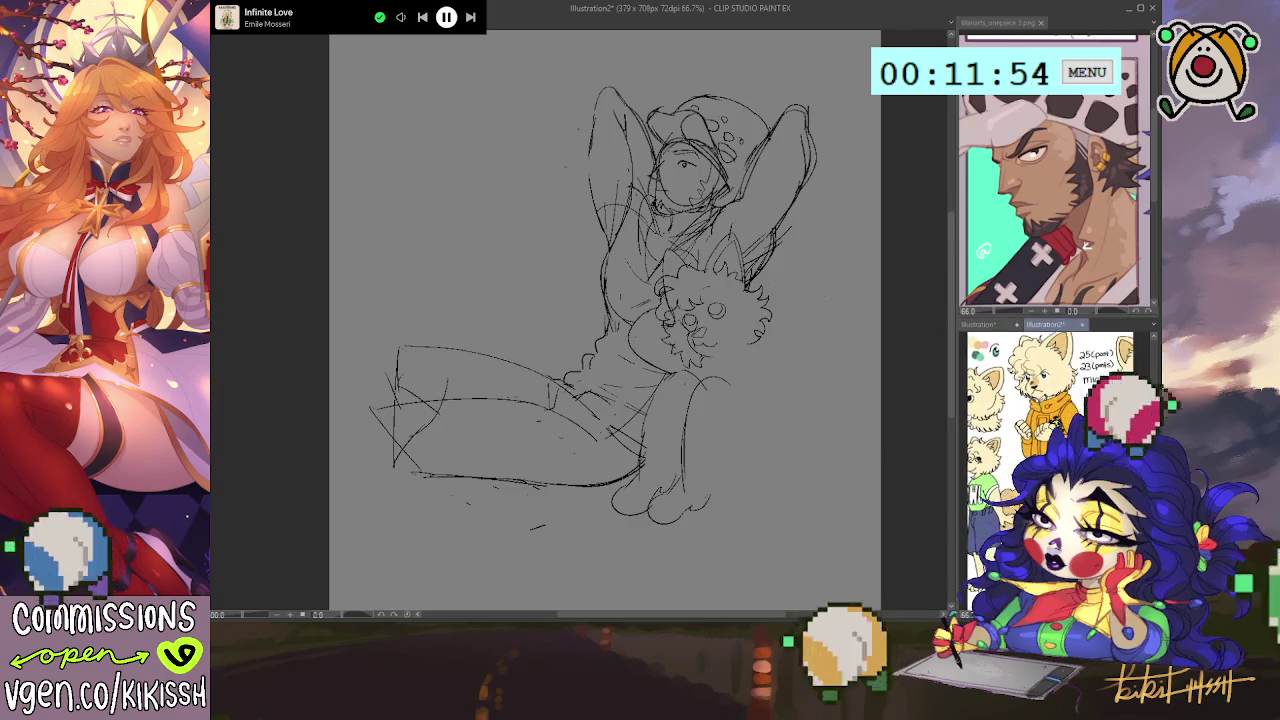
pyautogui.hotkey('ctrl', '-')
pyautogui.click(874, 366)
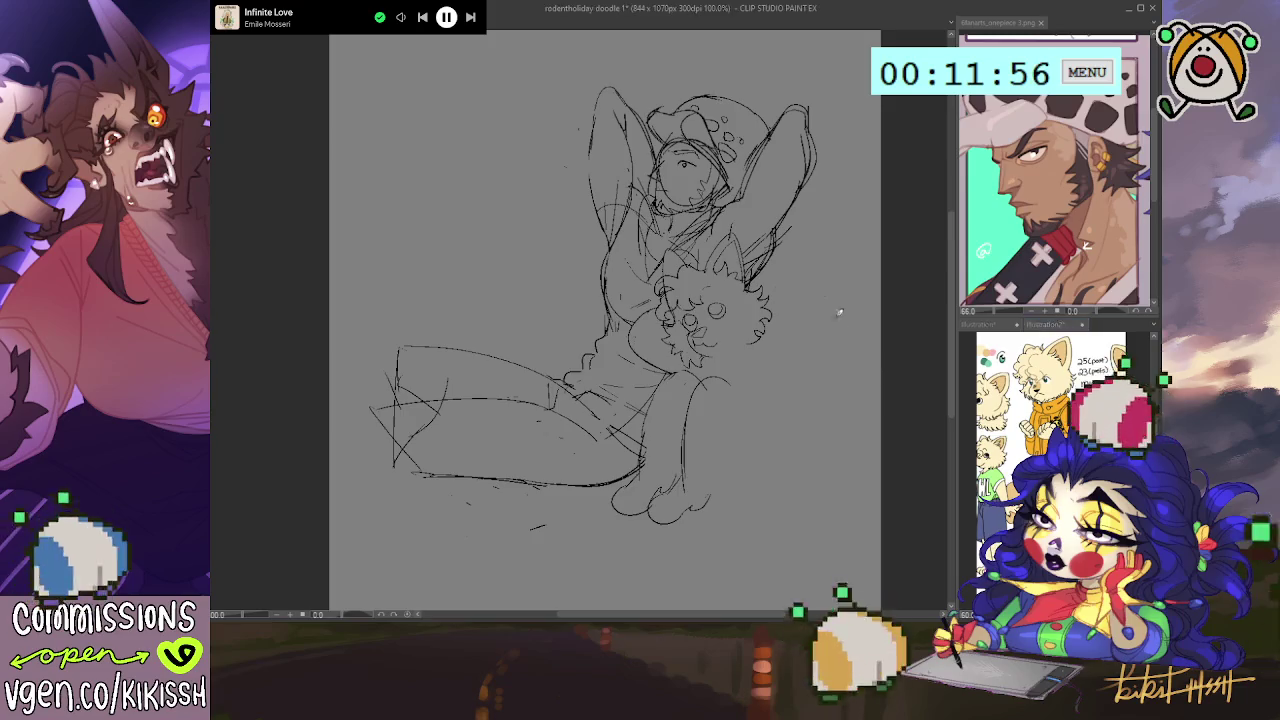
pyautogui.scroll(2, 781, 258)
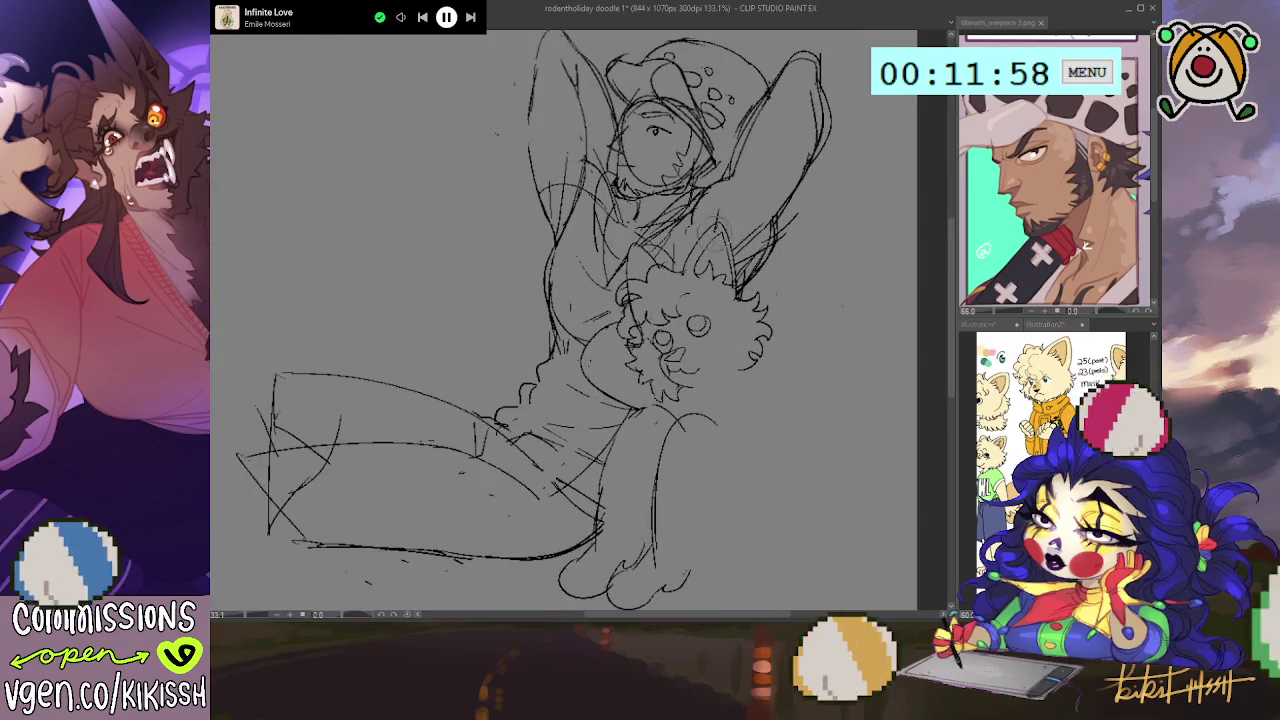
# - Add fur strokes to the creature's ear, face and chin, plus lines along the figure's hip
pyautogui.moveTo(726, 256); pyautogui.dragTo(752, 310)
pyautogui.moveTo(724, 228); pyautogui.dragTo(748, 286)
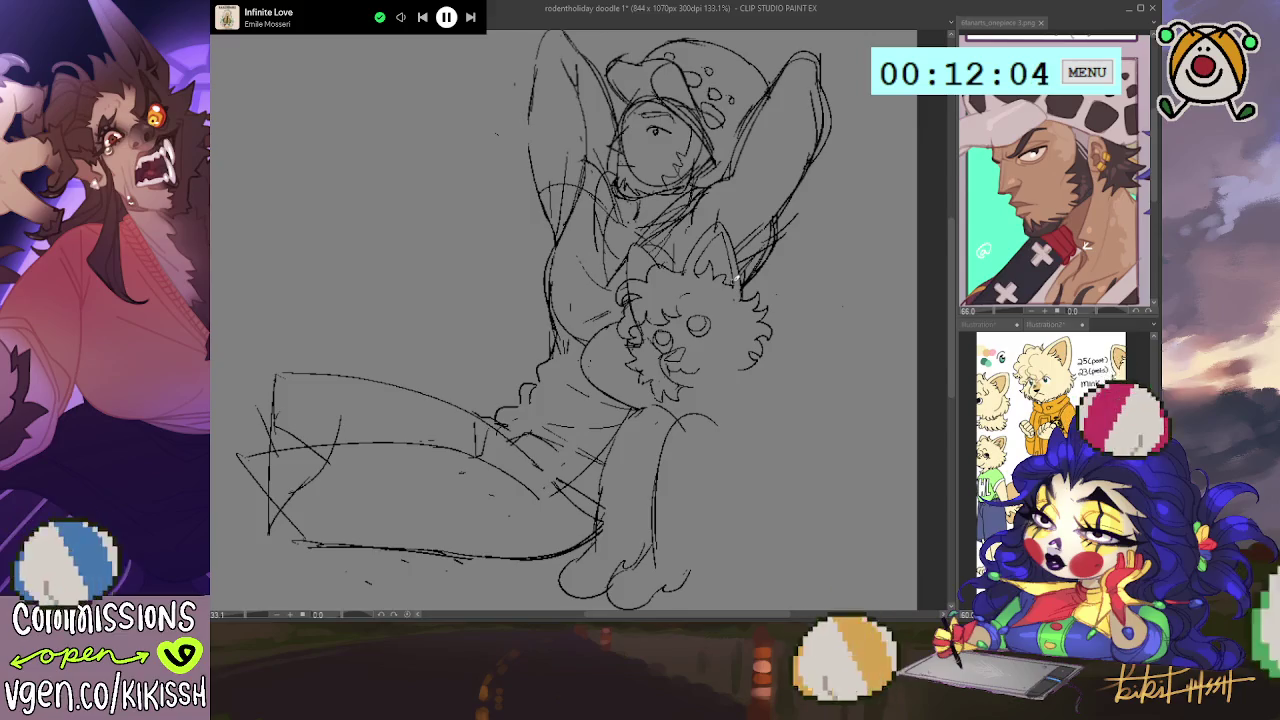
pyautogui.moveTo(640, 150); pyautogui.dragTo(690, 170)
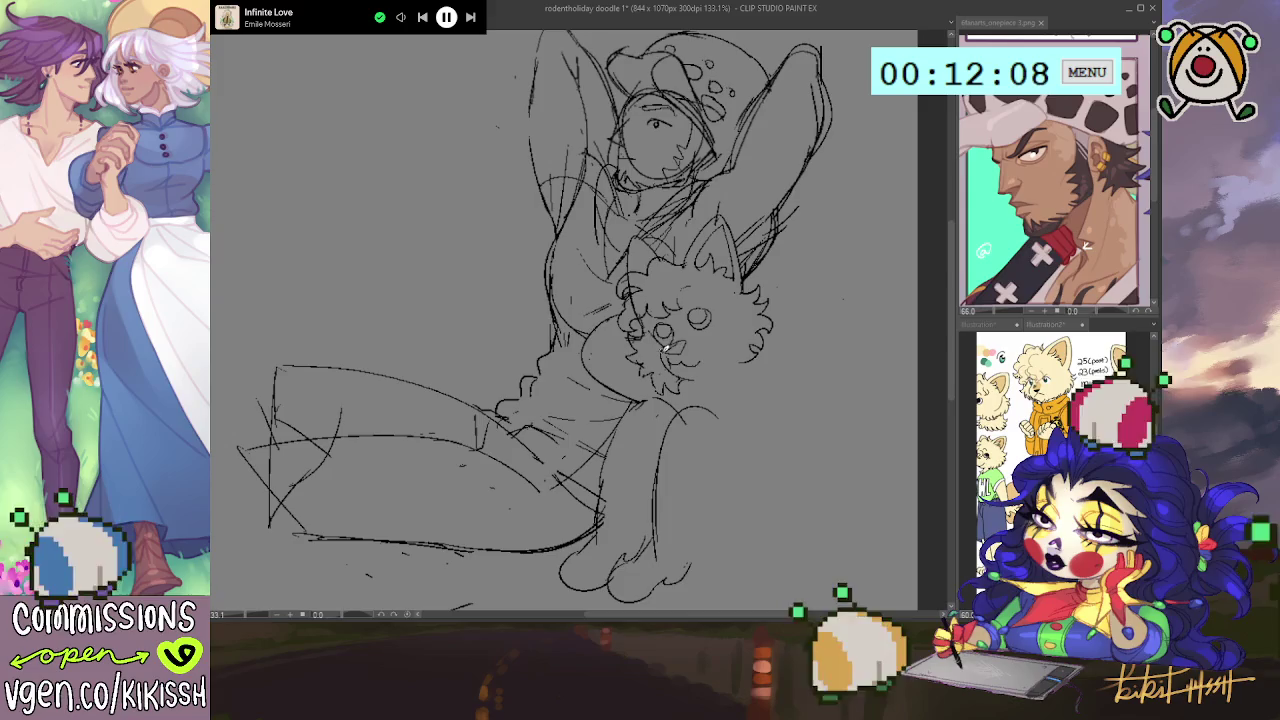
pyautogui.moveTo(660, 342); pyautogui.dragTo(668, 350)
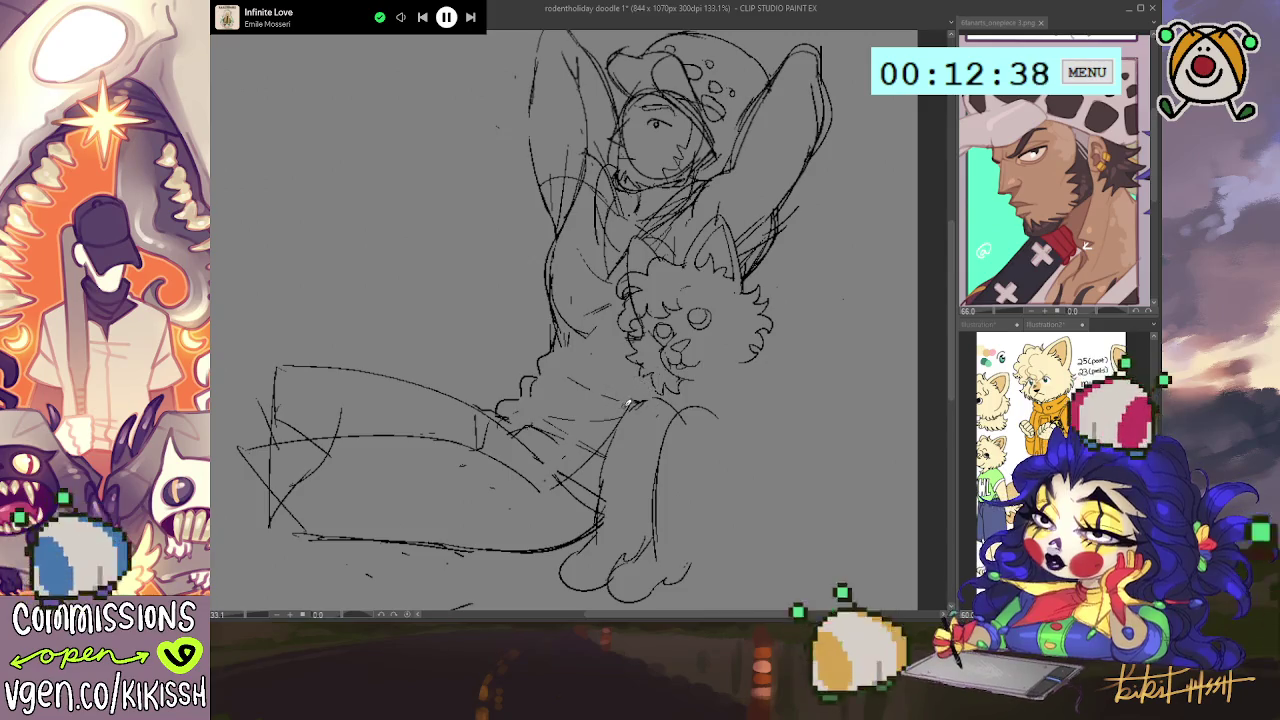
pyautogui.moveTo(600, 412); pyautogui.dragTo(598, 472)
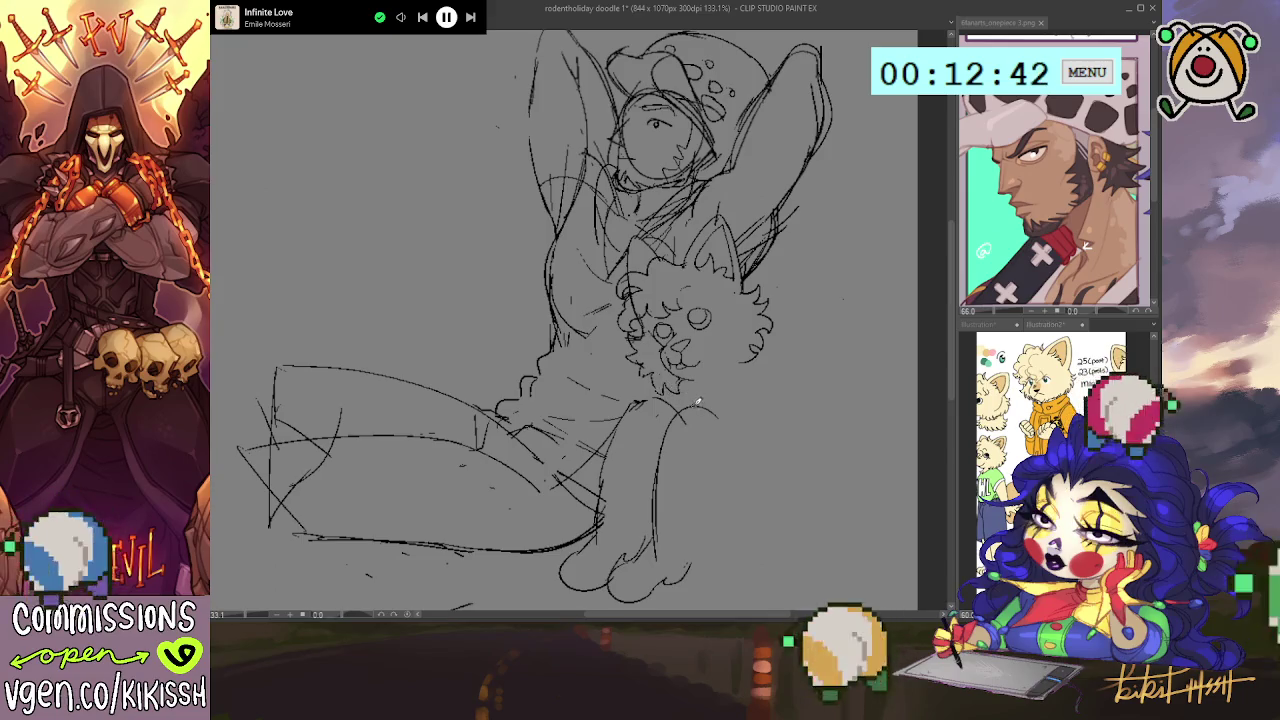
pyautogui.moveTo(650, 393); pyautogui.dragTo(669, 361)
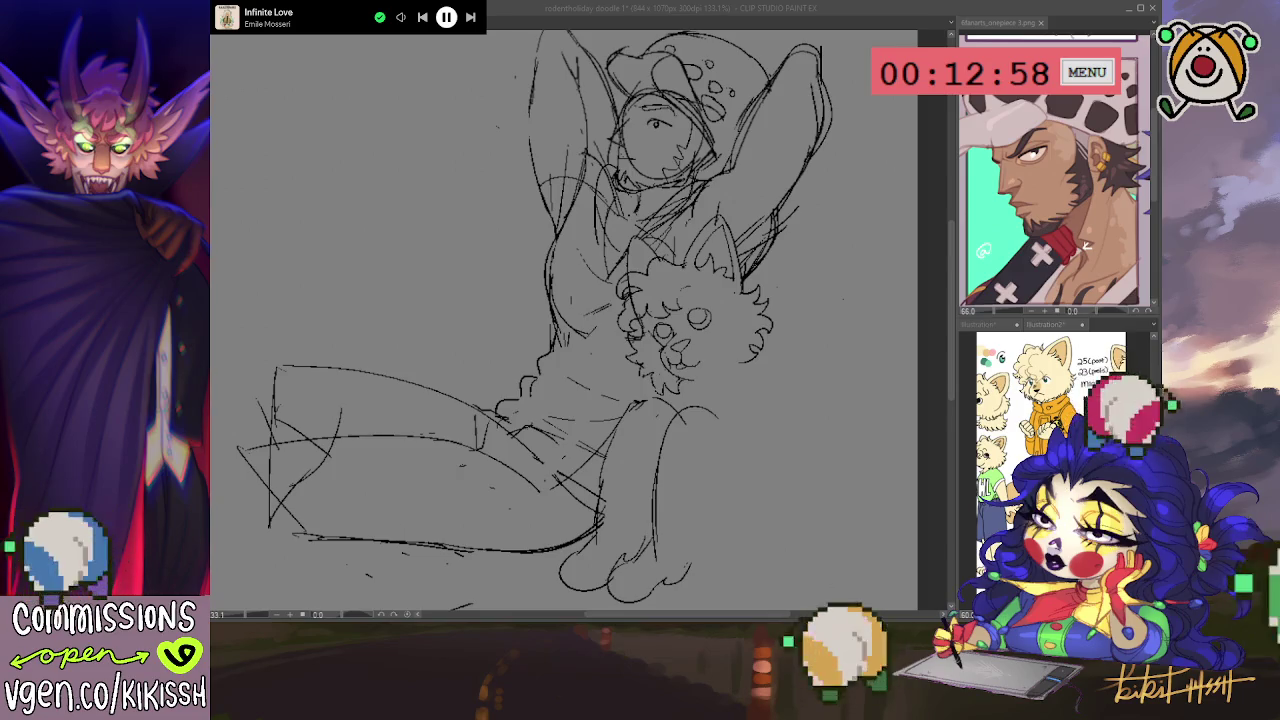
# - Redraw the raised knee's curve, undoing several attempts until one stroke fits
pyautogui.click(690, 390)
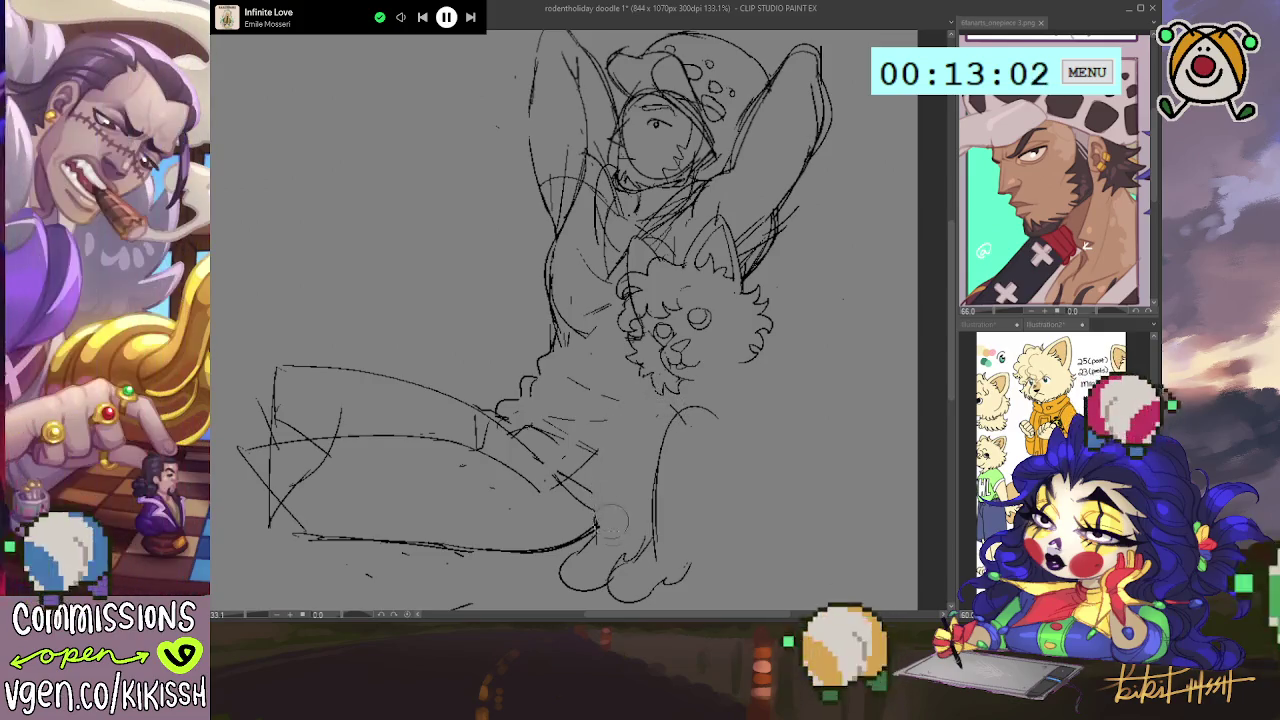
pyautogui.moveTo(578, 518); pyautogui.dragTo(645, 398)
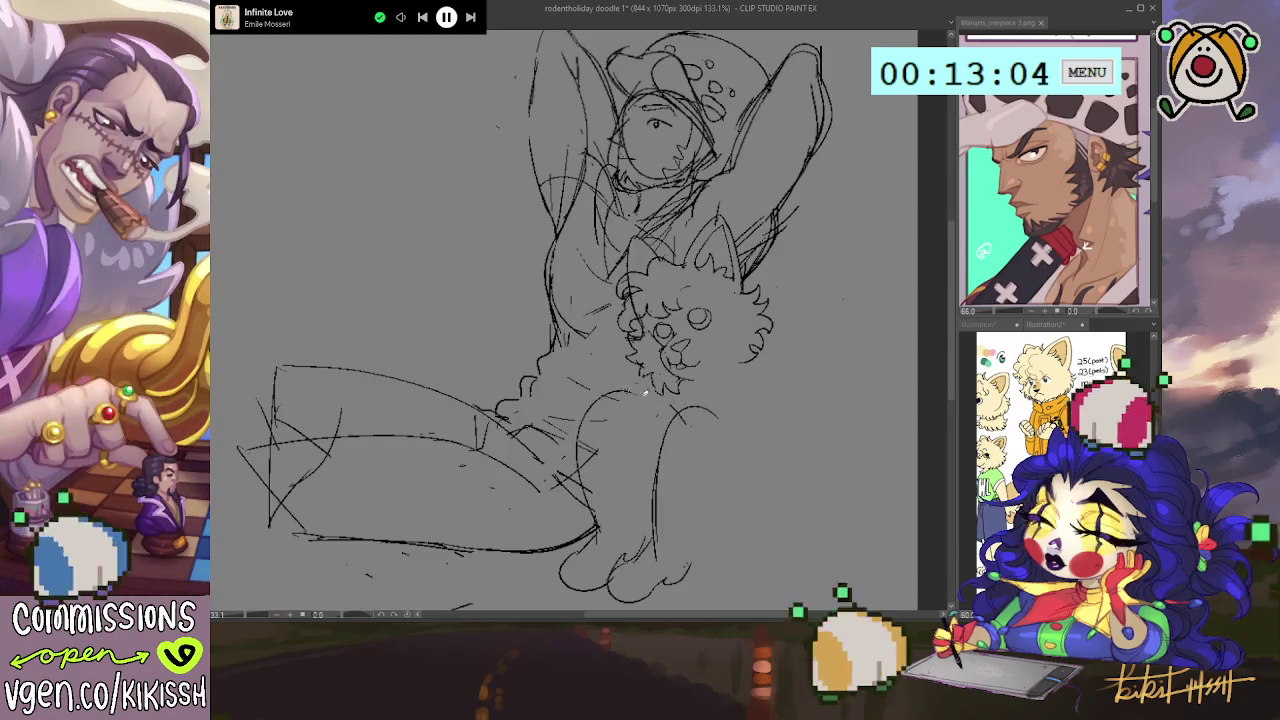
pyautogui.hotkey('ctrl', 'z')
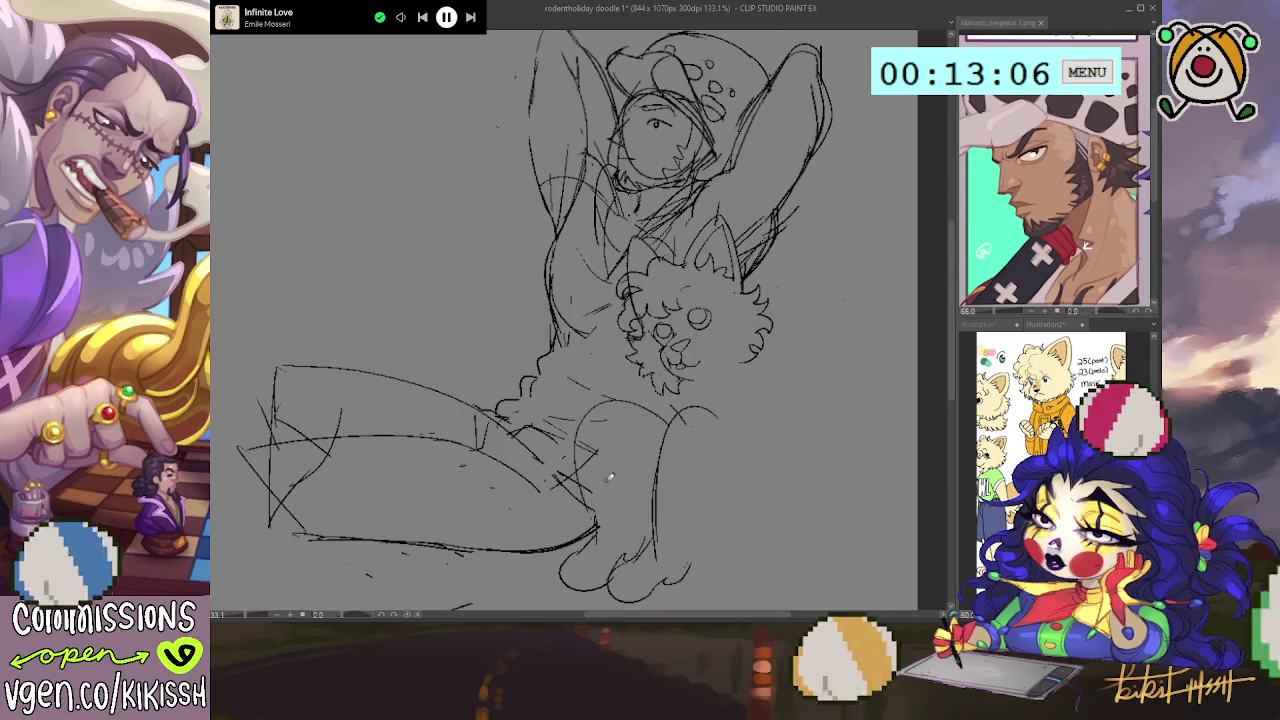
pyautogui.moveTo(583, 470); pyautogui.dragTo(650, 398)
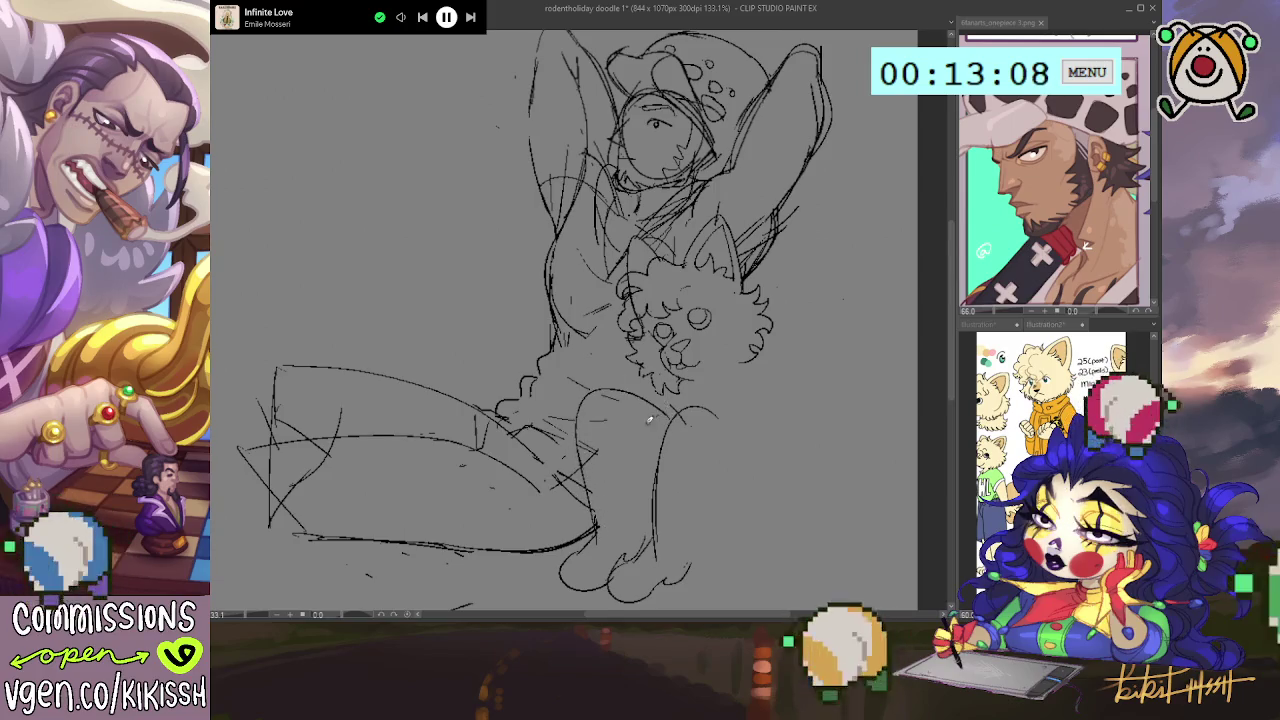
pyautogui.hotkey('ctrl', 'z')
pyautogui.hotkey('ctrl', 'z')
pyautogui.moveTo(580, 440)
pyautogui.mouseDown()
pyautogui.moveTo(636, 405)
pyautogui.moveTo(676, 440)
pyautogui.mouseUp()
pyautogui.hotkey('ctrl', 'z')
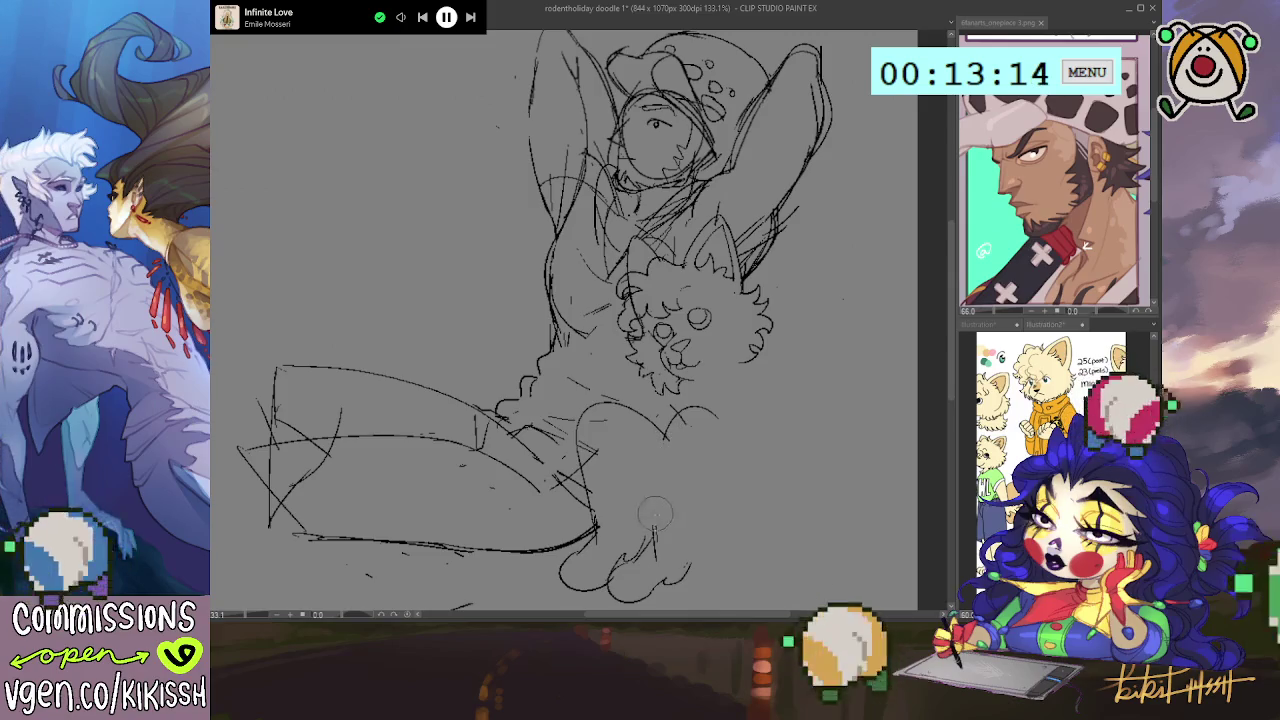
pyautogui.hotkey('ctrl', 'z')
pyautogui.hotkey('ctrl', 'z')
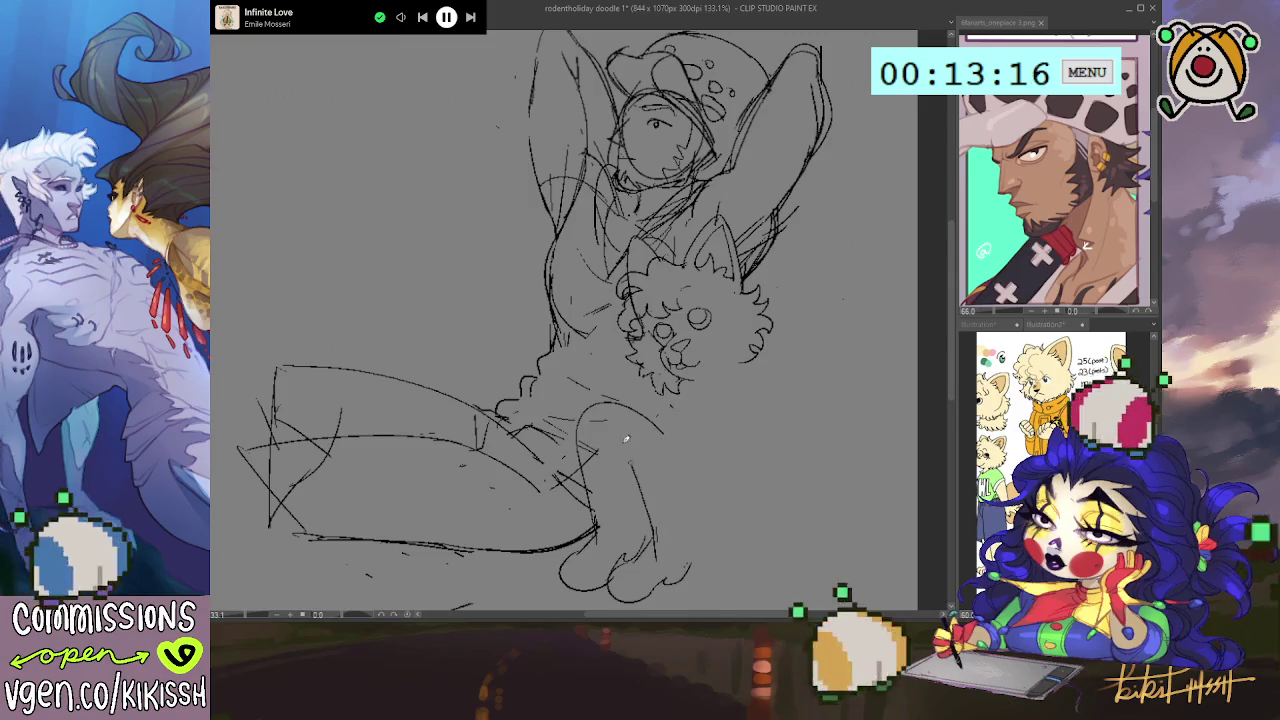
pyautogui.moveTo(639, 462); pyautogui.dragTo(622, 400)
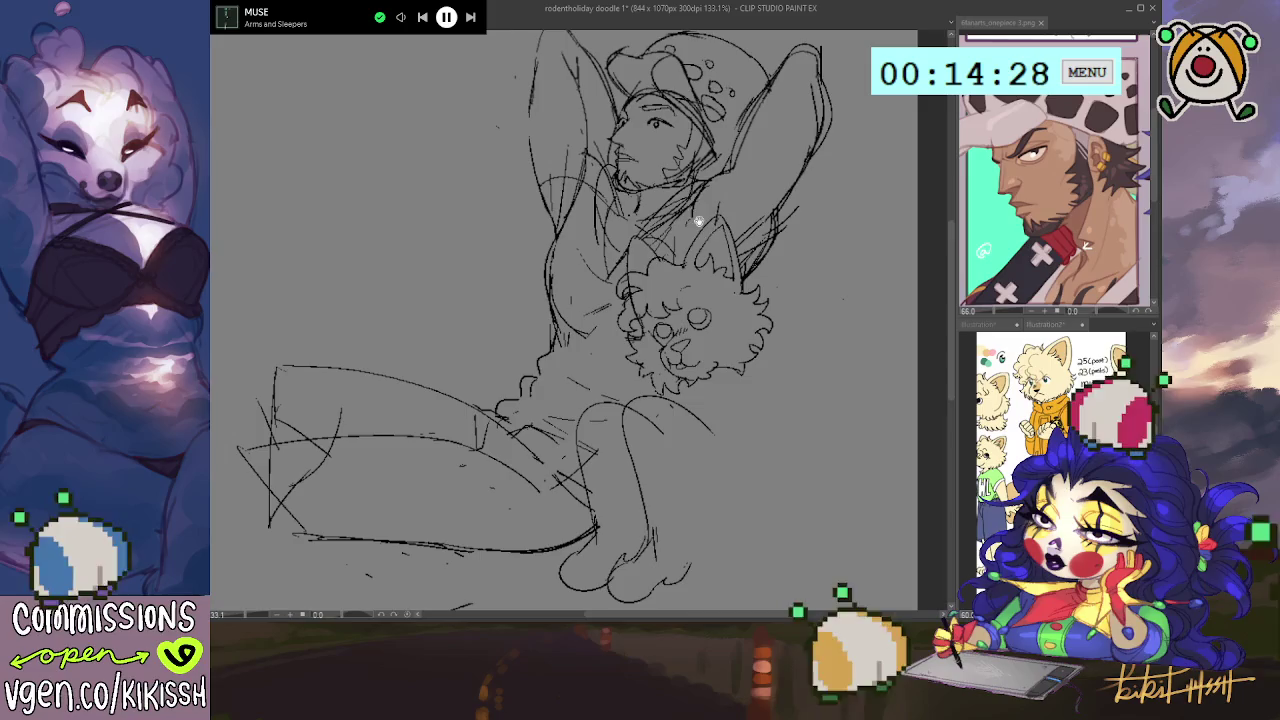
# - Pan the view slightly upward over the sketch
pyautogui.moveTo(690, 205); pyautogui.dragTo(683, 188)
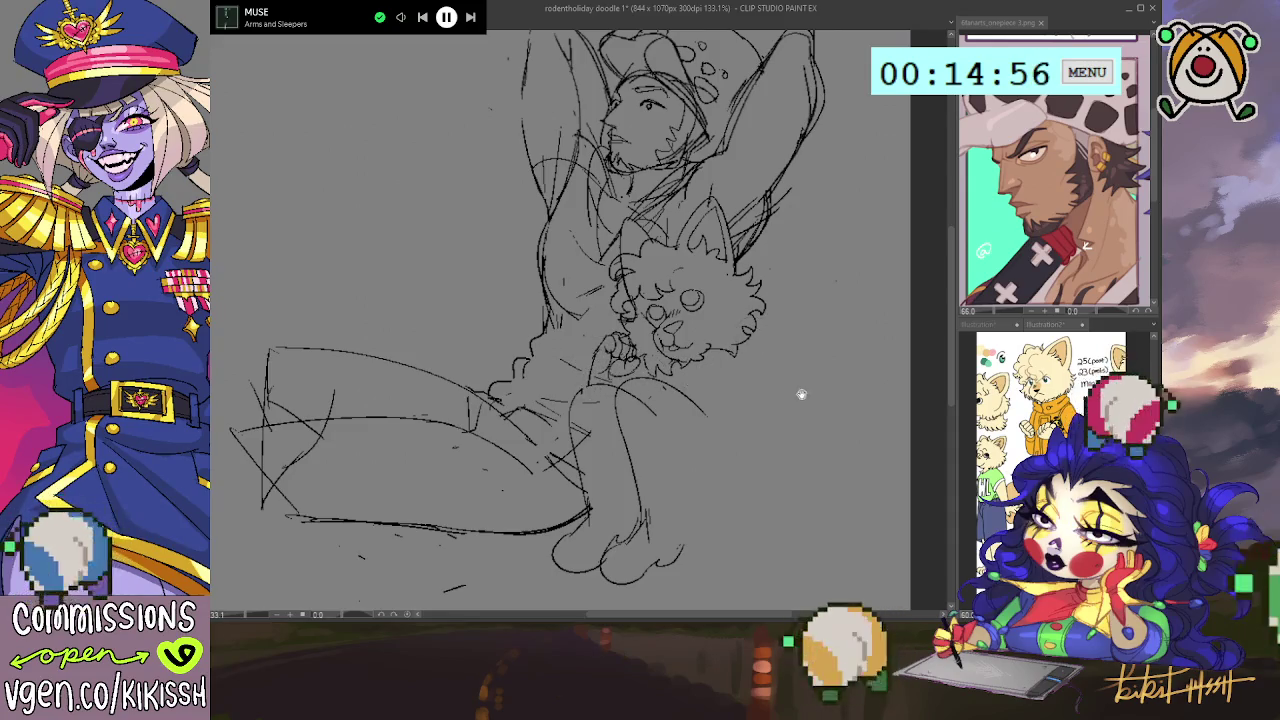
# - Sketch the cat's dangling paw and the bent lower leg, then outline the cat's head
pyautogui.moveTo(811, 409); pyautogui.dragTo(805, 400)
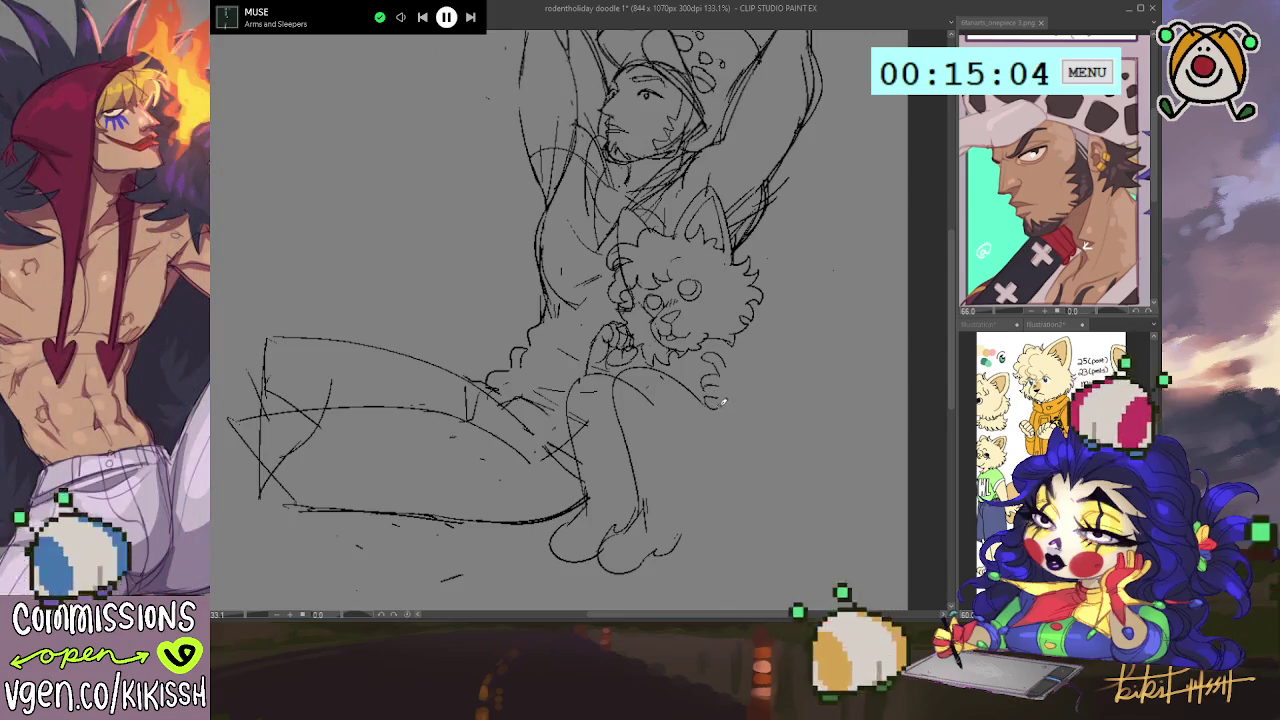
pyautogui.moveTo(733, 396); pyautogui.dragTo(741, 417)
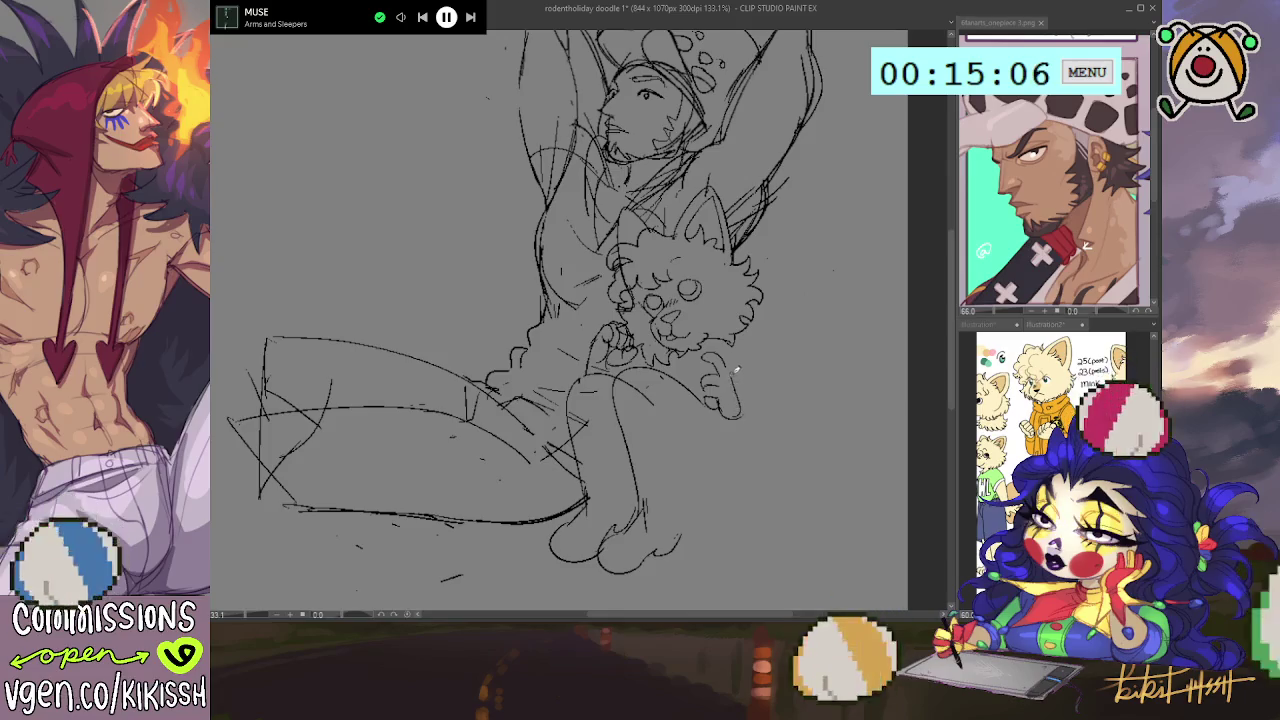
pyautogui.moveTo(735, 372); pyautogui.dragTo(757, 477)
pyautogui.hotkey('ctrl', 'z')
pyautogui.moveTo(690, 500); pyautogui.dragTo(675, 405)
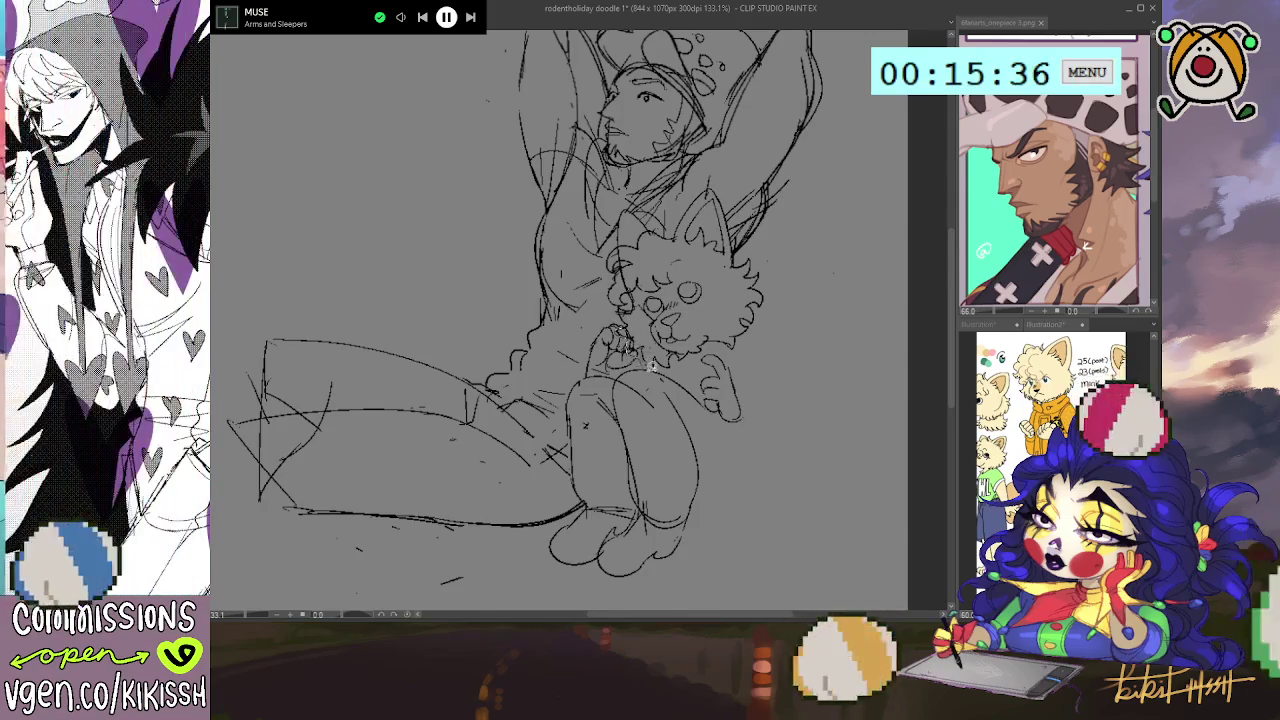
pyautogui.moveTo(686, 364)
pyautogui.mouseDown()
pyautogui.moveTo(732, 345)
pyautogui.moveTo(758, 268)
pyautogui.moveTo(686, 193)
pyautogui.moveTo(658, 225)
pyautogui.moveTo(630, 210)
pyautogui.moveTo(614, 245)
pyautogui.moveTo(614, 306)
pyautogui.moveTo(632, 312)
pyautogui.mouseUp()
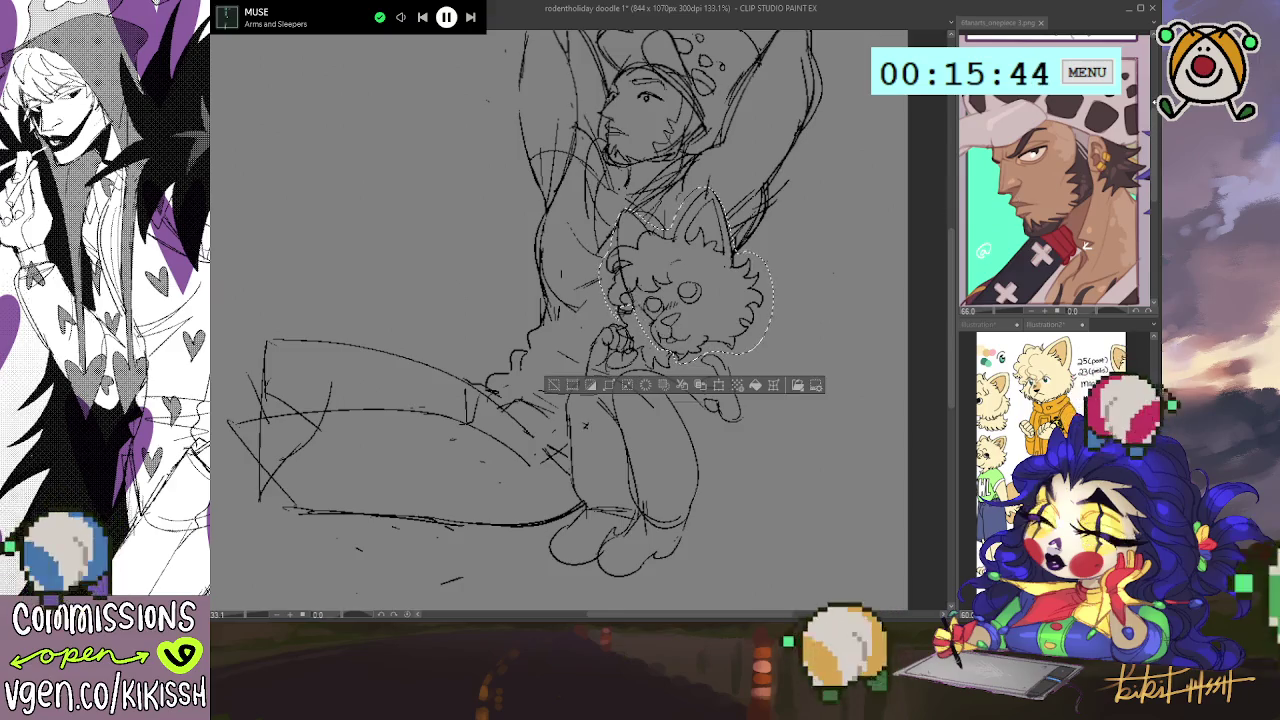
# - Nudge the selected cat head left, deselect it, and add small strokes near the paw
pyautogui.moveTo(789, 295); pyautogui.dragTo(760, 298)
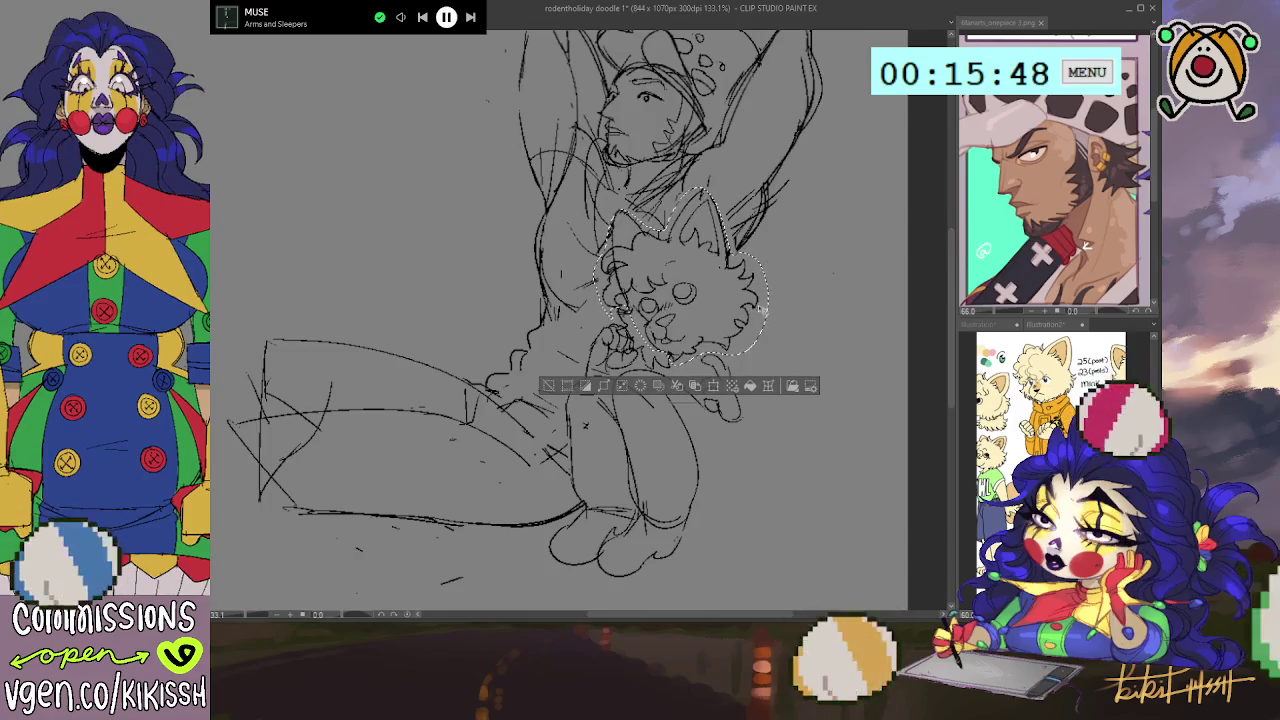
pyautogui.hotkey('ctrl', 'd')
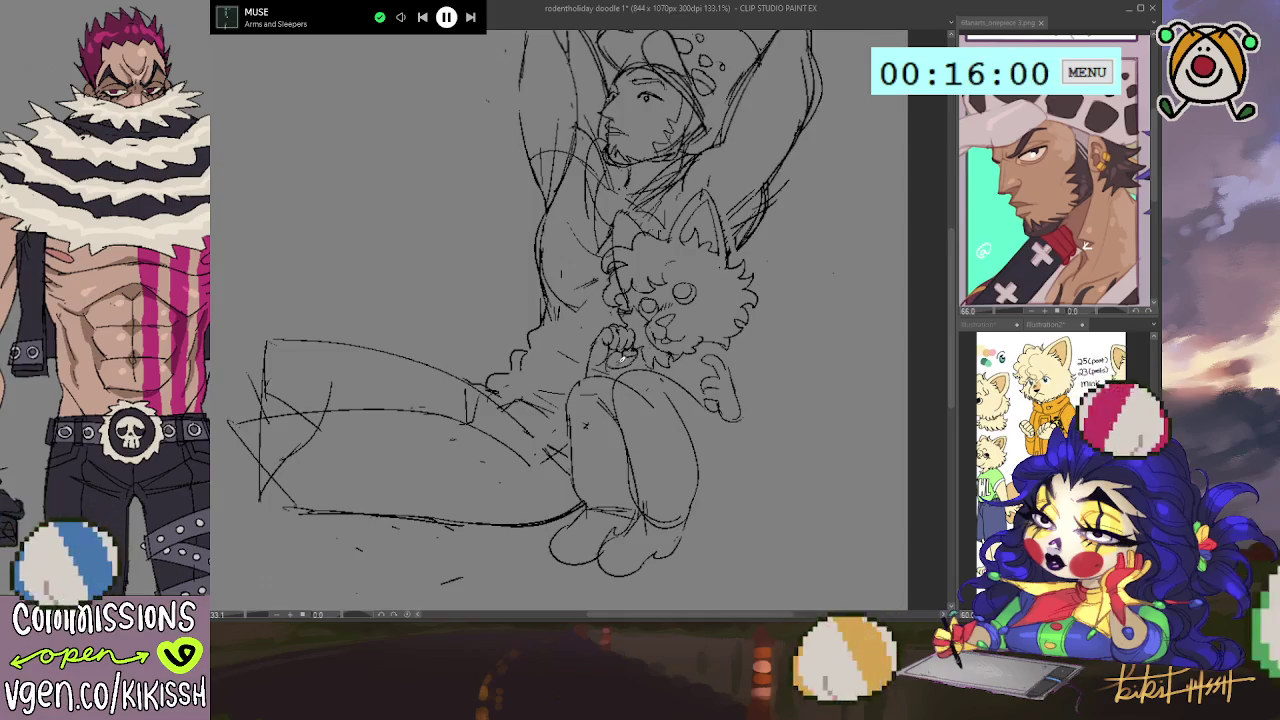
pyautogui.moveTo(628, 352); pyautogui.dragTo(624, 370)
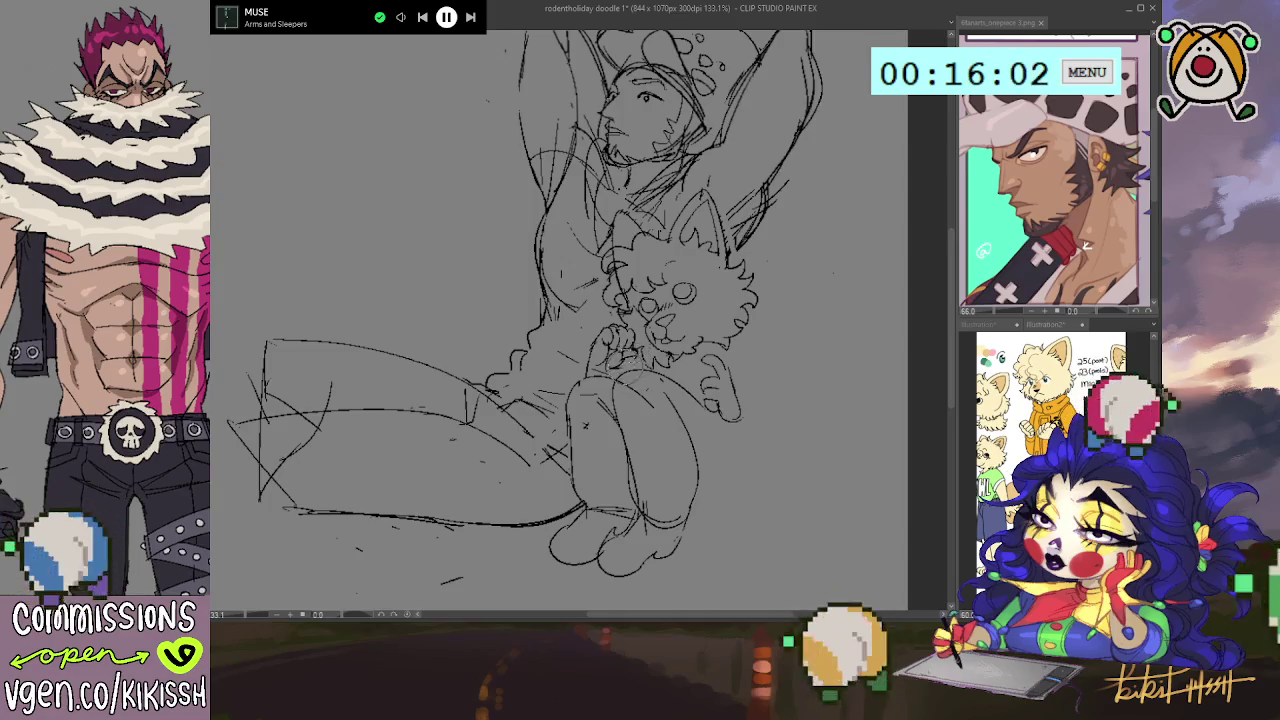
# - Draw a round question-mark bubble beside the cat's ear and add marks on its paw
pyautogui.moveTo(733, 328); pyautogui.dragTo(732, 280)
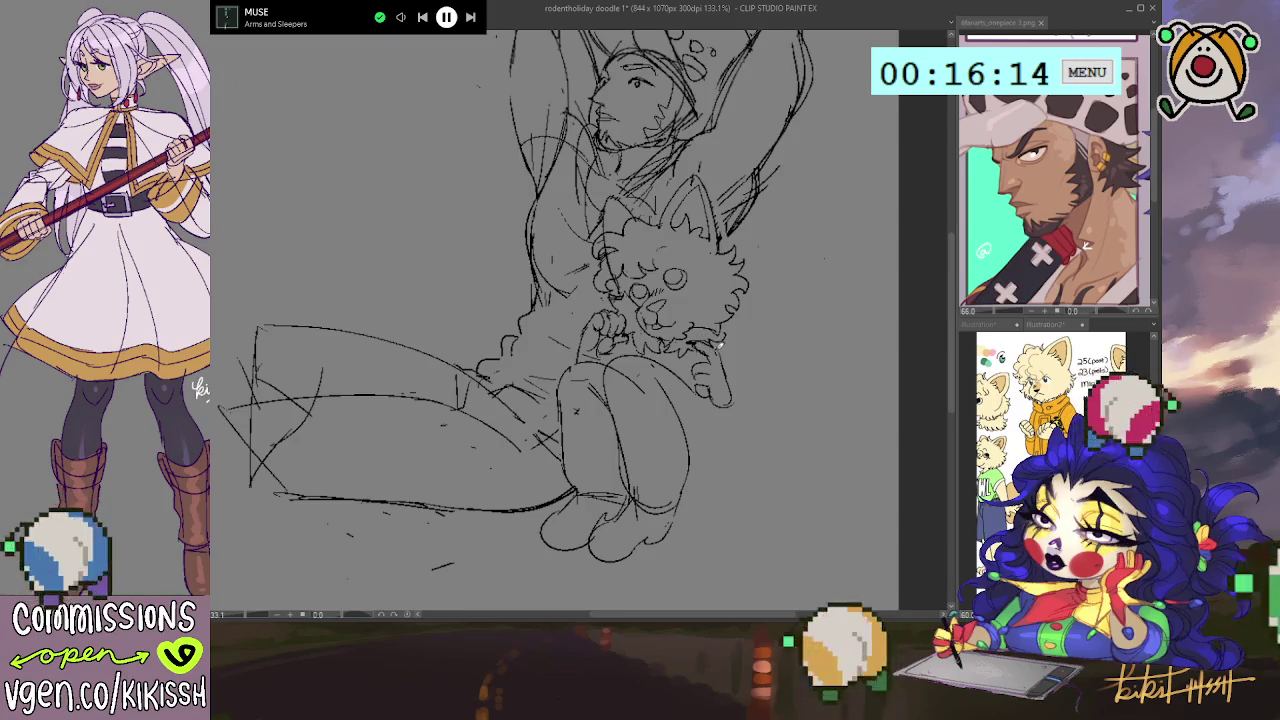
pyautogui.moveTo(767, 254)
pyautogui.mouseDown()
pyautogui.moveTo(808, 244)
pyautogui.moveTo(803, 258)
pyautogui.mouseUp()
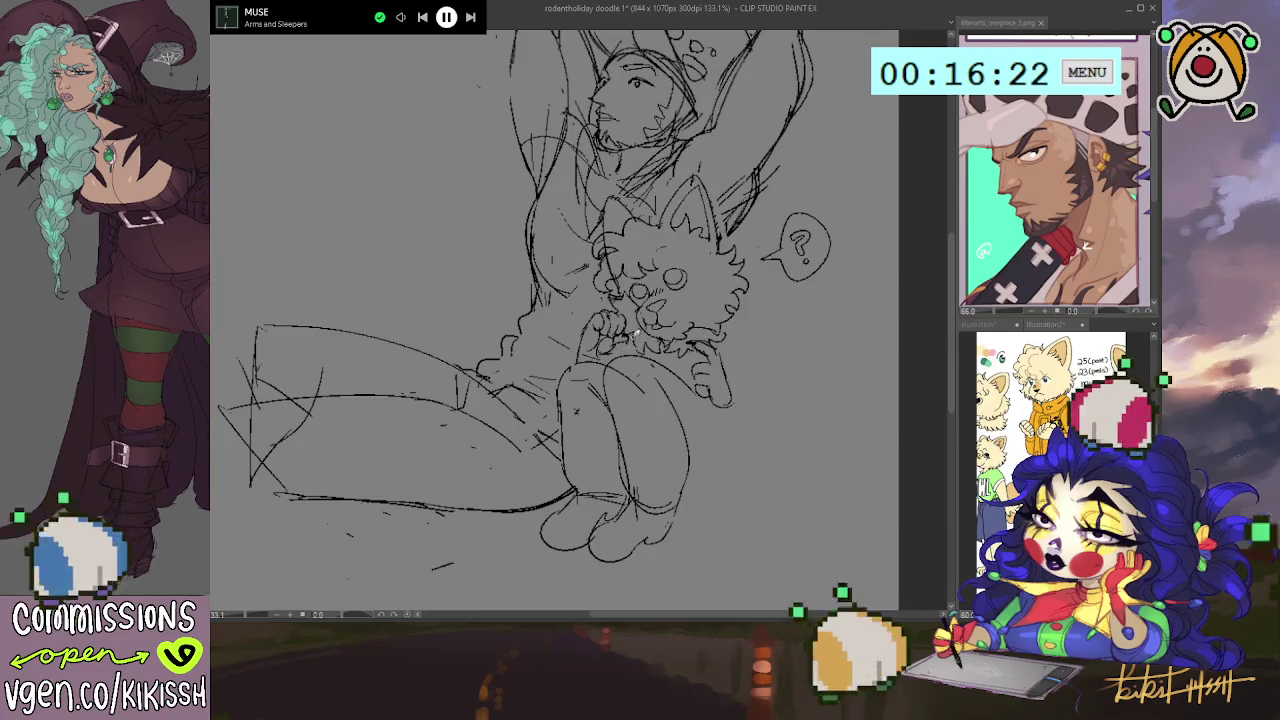
pyautogui.moveTo(603, 326); pyautogui.dragTo(642, 328)
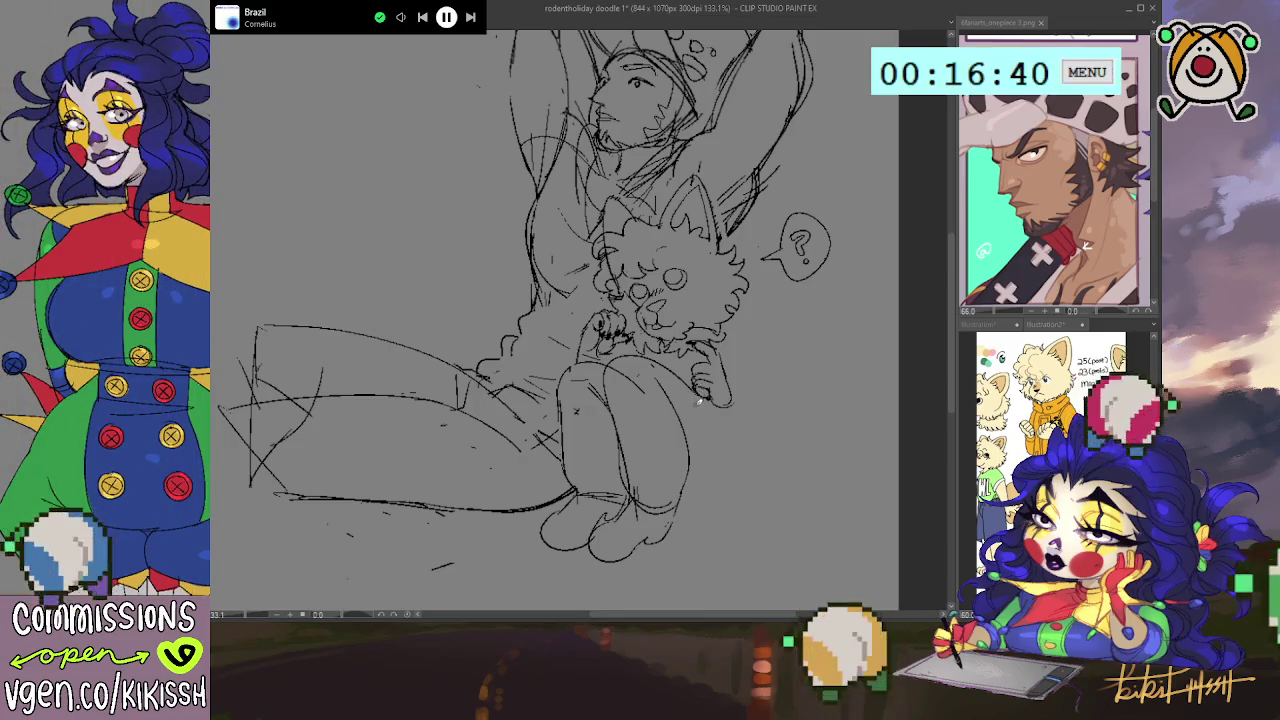
# - Try the curve right of the knee several times, undoing each attempt
pyautogui.moveTo(680, 505); pyautogui.dragTo(726, 458)
pyautogui.hotkey('ctrl', 'z')
pyautogui.moveTo(682, 500); pyautogui.dragTo(738, 400)
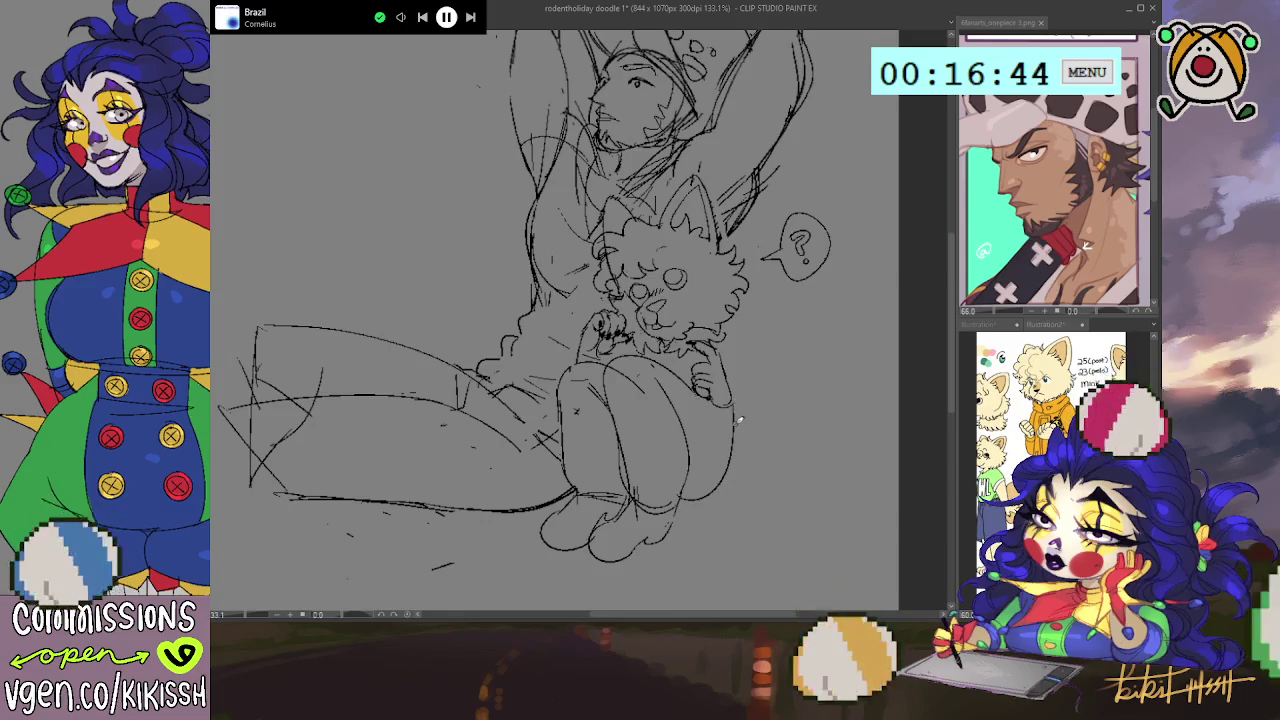
pyautogui.hotkey('ctrl', 'z')
pyautogui.moveTo(680, 500); pyautogui.dragTo(740, 448)
pyautogui.hotkey('ctrl', 'z')
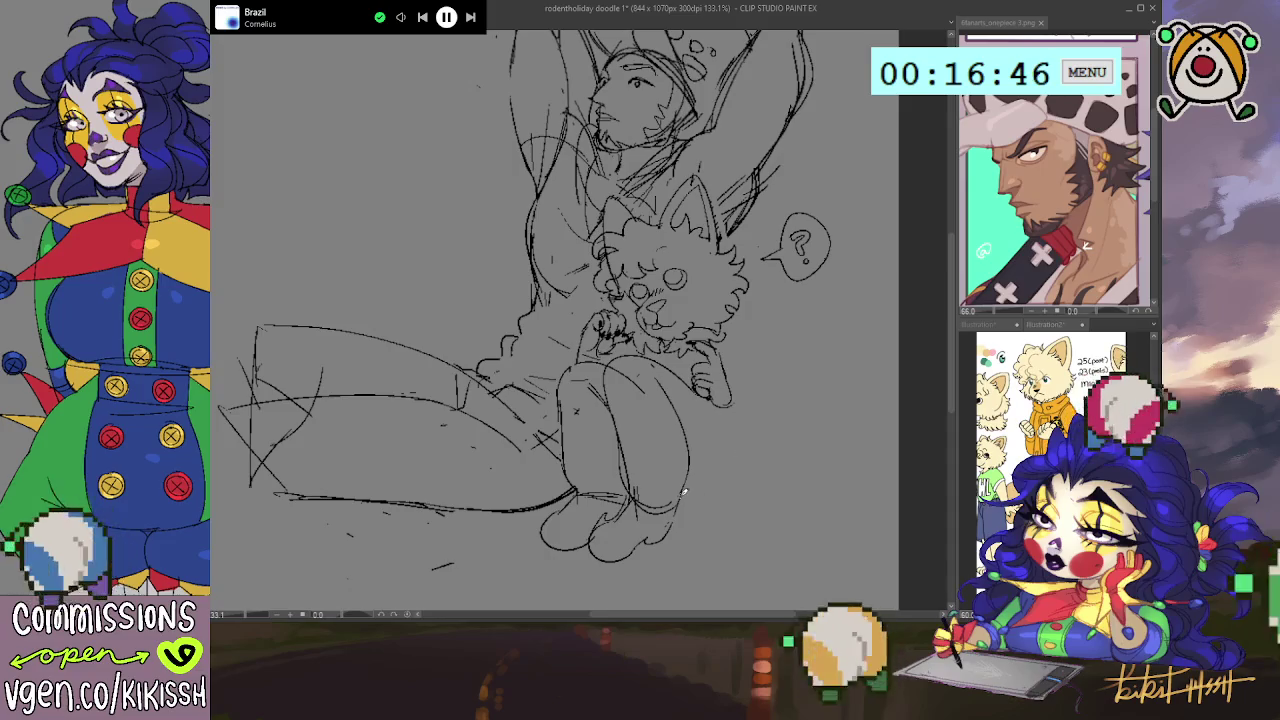
pyautogui.moveTo(680, 500); pyautogui.dragTo(740, 465)
pyautogui.hotkey('ctrl', 'z')
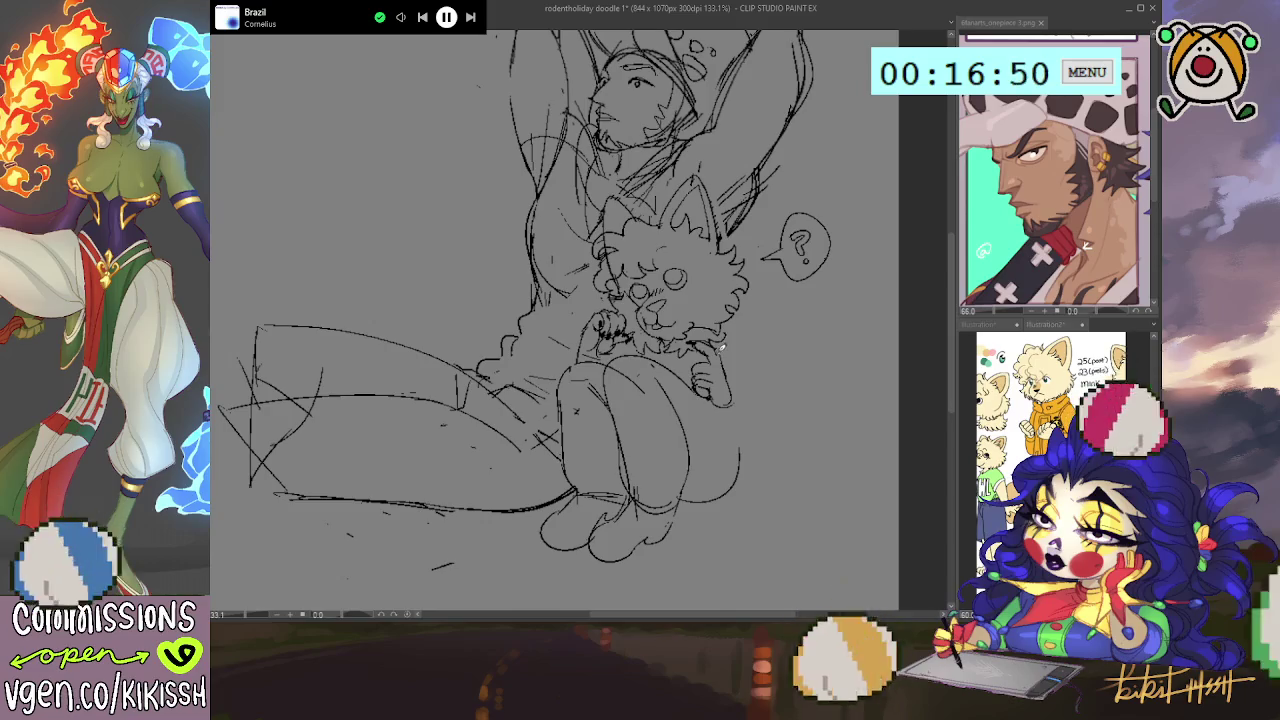
# - Extend short lines from the hand and sketch cloud-like shapes right of the knee
pyautogui.moveTo(734, 393)
pyautogui.mouseDown()
pyautogui.moveTo(767, 384)
pyautogui.moveTo(728, 405)
pyautogui.mouseUp()
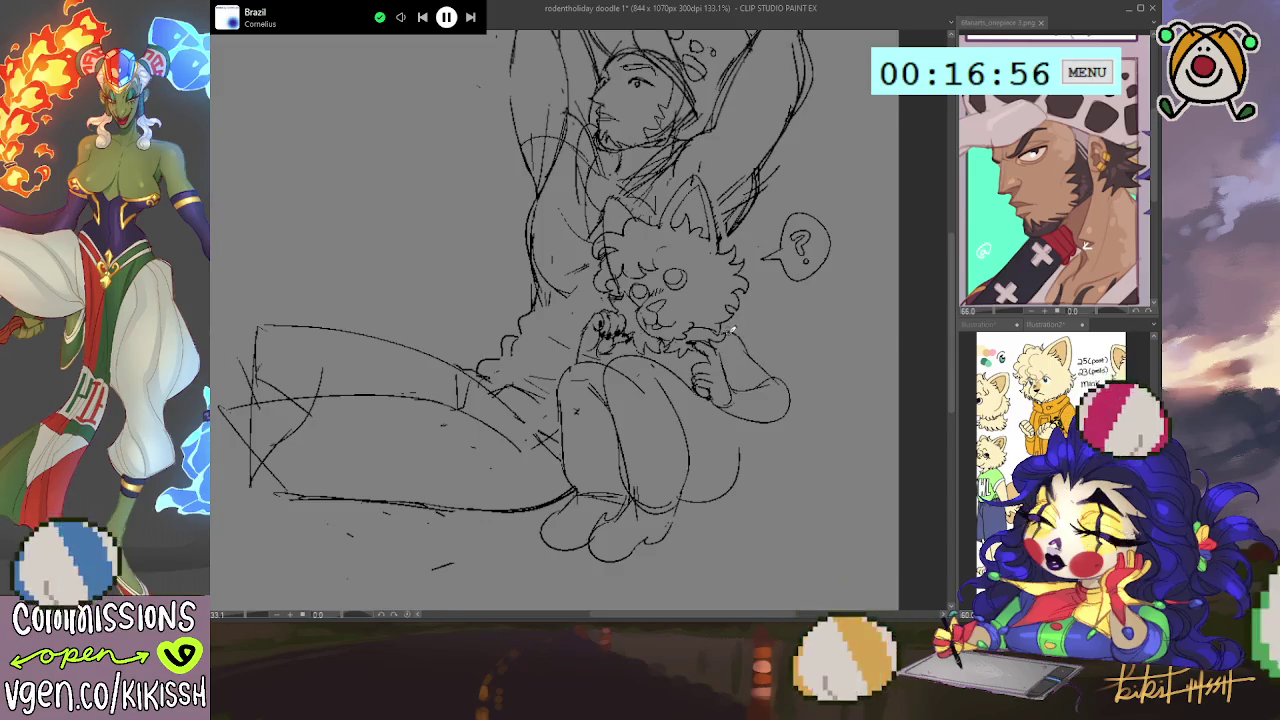
pyautogui.moveTo(710, 338)
pyautogui.mouseDown()
pyautogui.moveTo(746, 350)
pyautogui.moveTo(796, 414)
pyautogui.mouseUp()
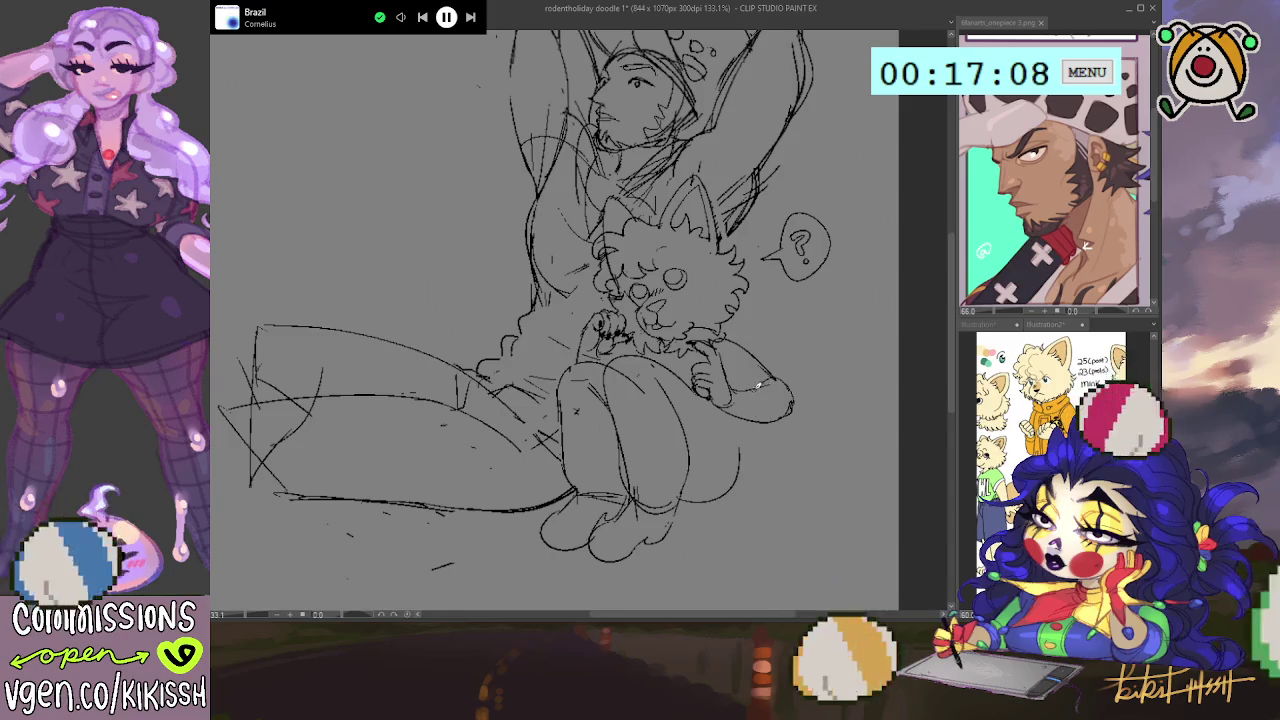
pyautogui.moveTo(758, 352)
pyautogui.mouseDown()
pyautogui.moveTo(808, 344)
pyautogui.moveTo(850, 404)
pyautogui.moveTo(838, 496)
pyautogui.moveTo(798, 500)
pyautogui.moveTo(741, 478)
pyautogui.mouseUp()
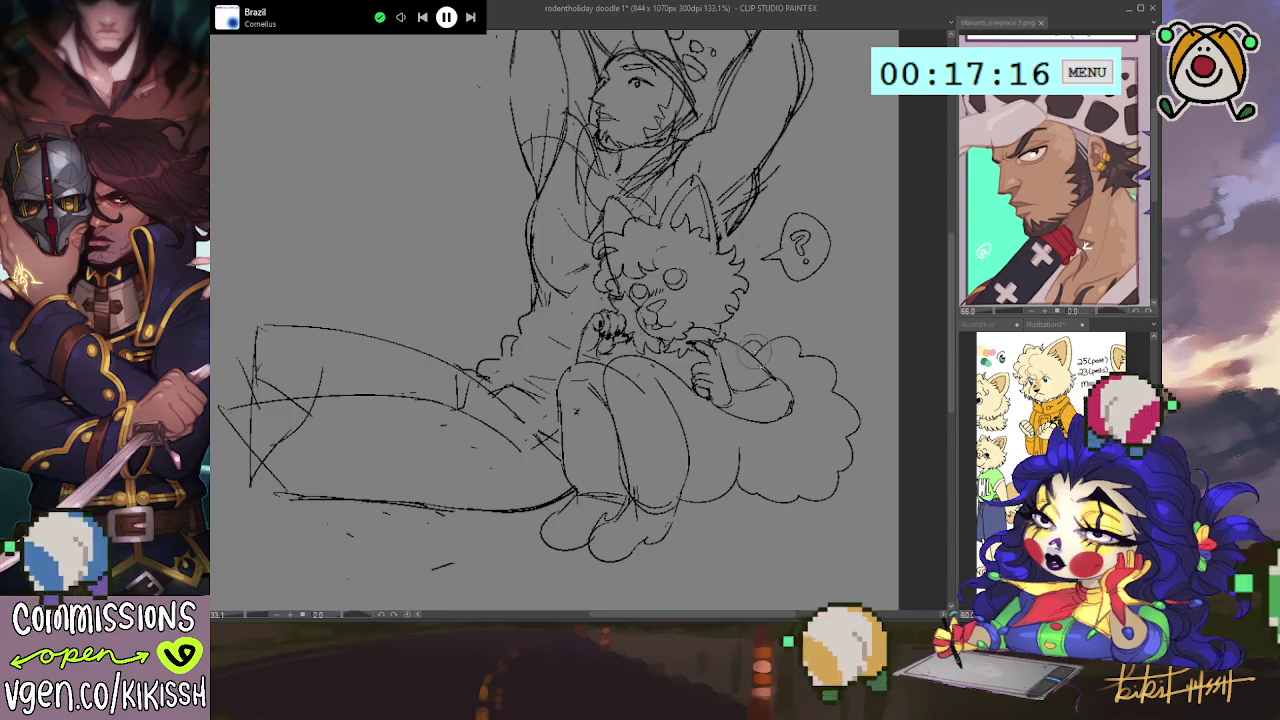
# - Change the brush size, then sketch lines along the creature's left side and across the lap
pyautogui.press('e')
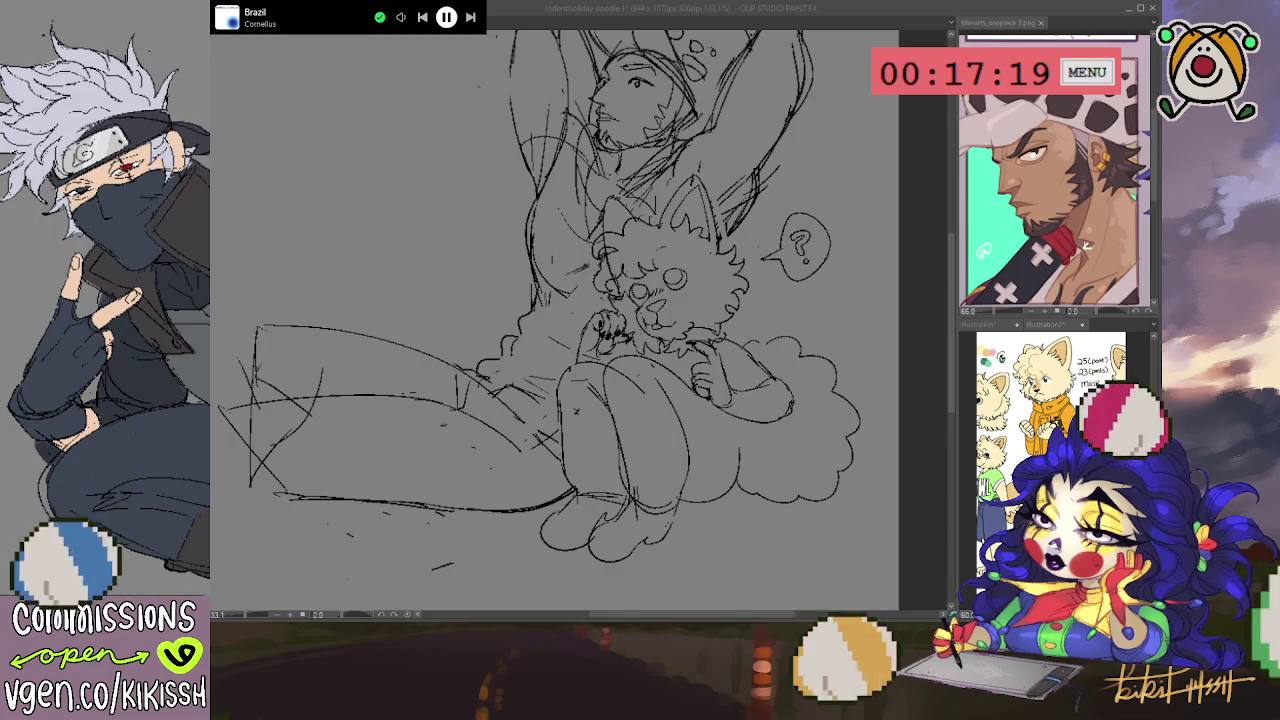
pyautogui.click(632, 222)
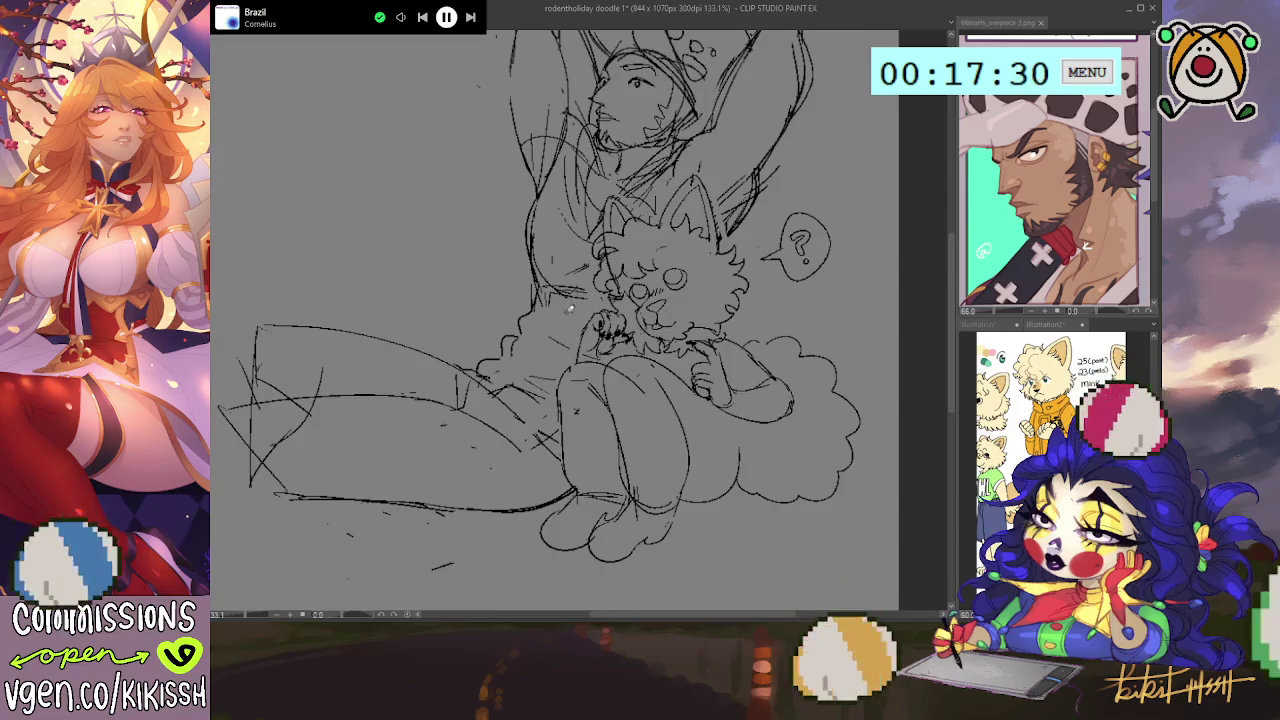
pyautogui.moveTo(540, 284)
pyautogui.mouseDown()
pyautogui.moveTo(597, 314)
pyautogui.moveTo(572, 341)
pyautogui.moveTo(567, 376)
pyautogui.mouseUp()
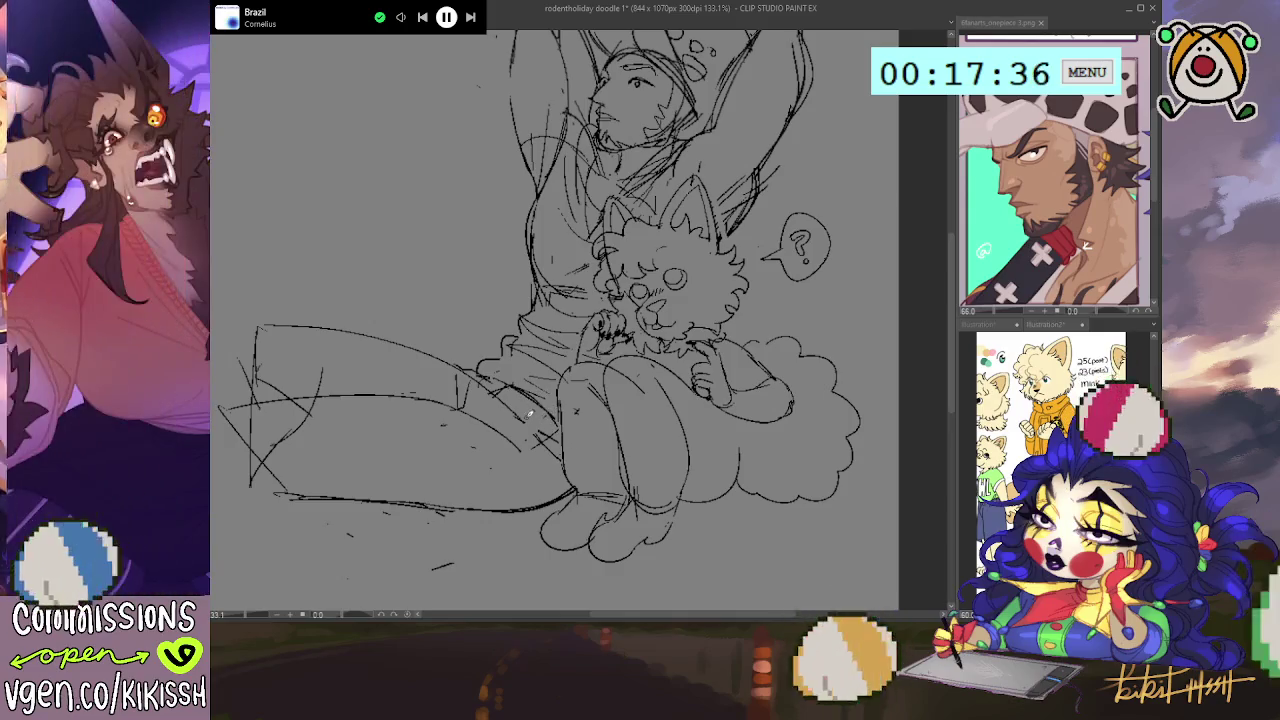
pyautogui.moveTo(555, 435)
pyautogui.mouseDown()
pyautogui.moveTo(480, 378)
pyautogui.moveTo(520, 410)
pyautogui.mouseUp()
pyautogui.hotkey('ctrl', 'z')
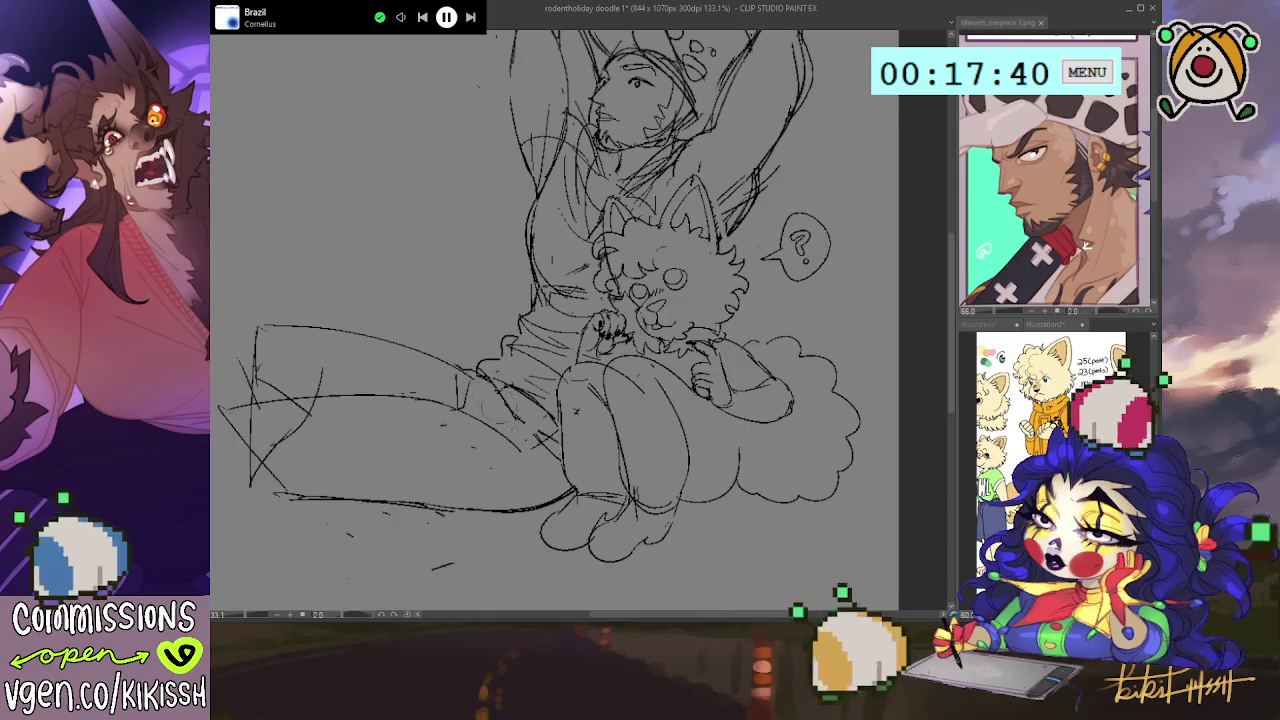
pyautogui.moveTo(512, 378)
pyautogui.mouseDown()
pyautogui.moveTo(545, 420)
pyautogui.moveTo(579, 412)
pyautogui.mouseUp()
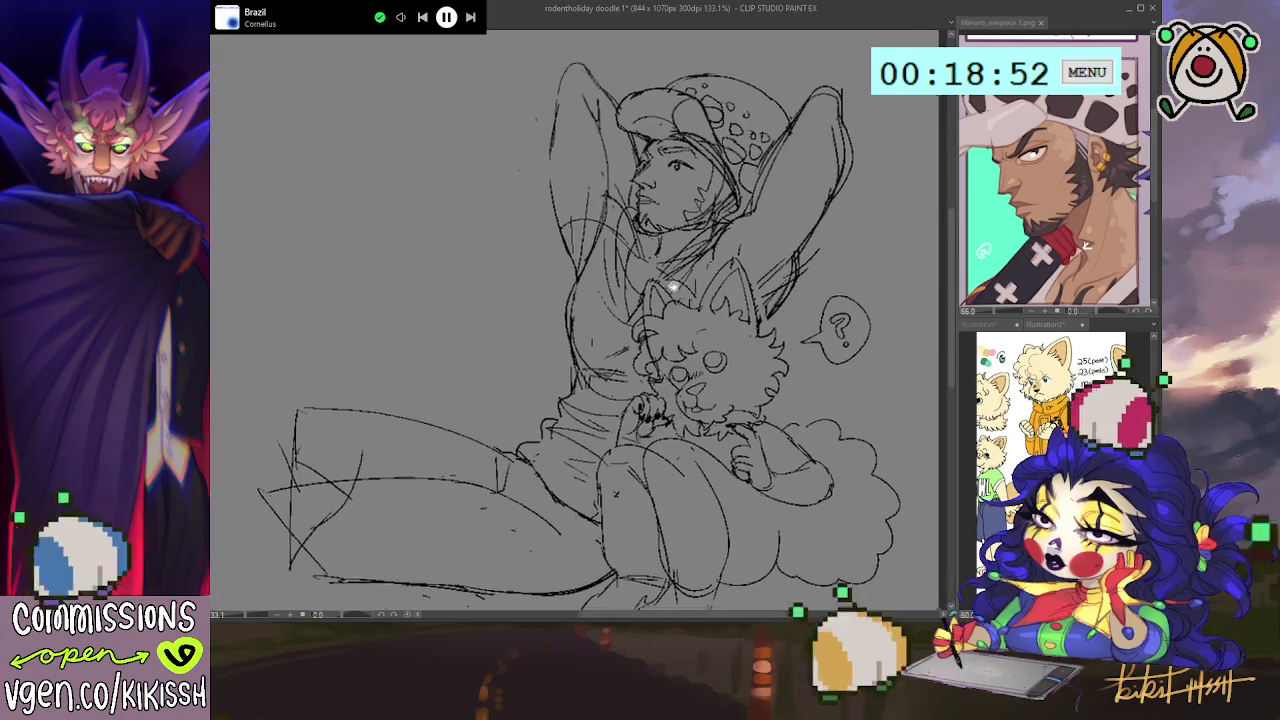
# - Pan the canvas to reposition the sketch while working on the hat and face
pyautogui.moveTo(684, 290); pyautogui.dragTo(690, 245)
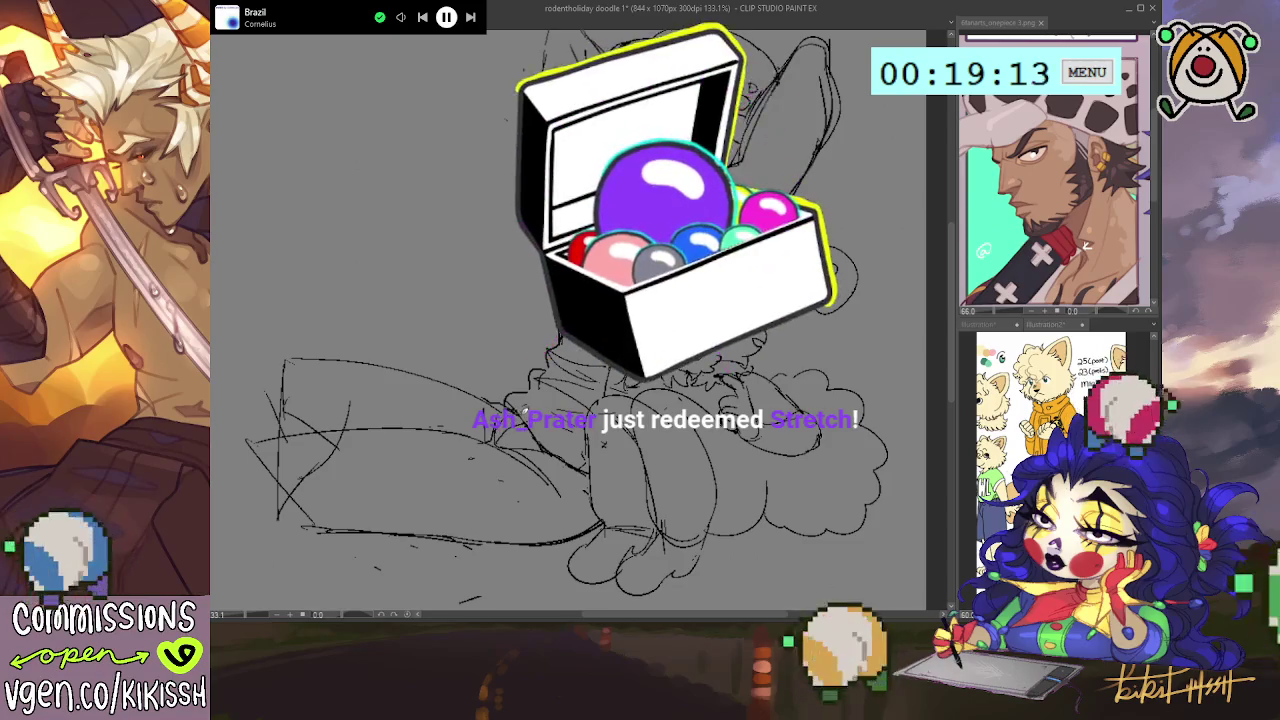
# - Redraw the lines at the extended leg's far end, undoing one stroke, and pan left
pyautogui.moveTo(312, 456)
pyautogui.mouseDown()
pyautogui.moveTo(304, 420)
pyautogui.moveTo(280, 445)
pyautogui.moveTo(268, 503)
pyautogui.mouseUp()
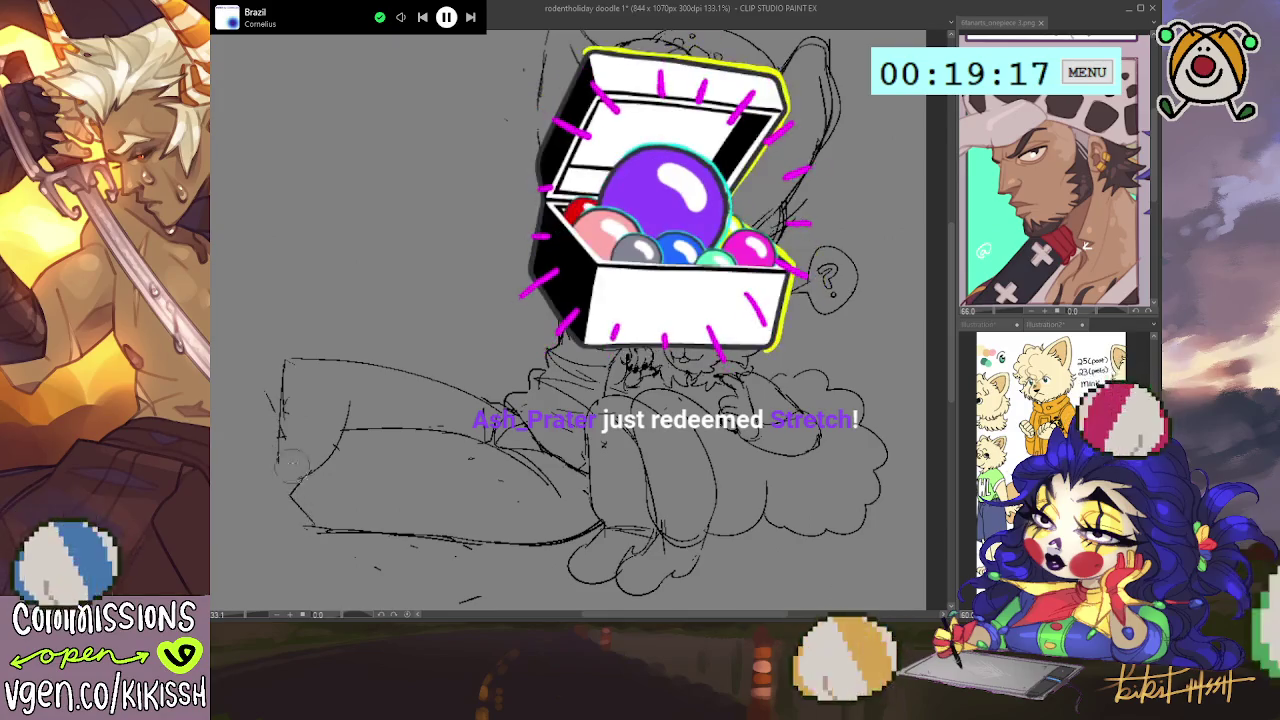
pyautogui.moveTo(281, 440)
pyautogui.mouseDown()
pyautogui.moveTo(276, 484)
pyautogui.moveTo(318, 525)
pyautogui.moveTo(446, 541)
pyautogui.mouseUp()
pyautogui.hotkey('ctrl', 'z')
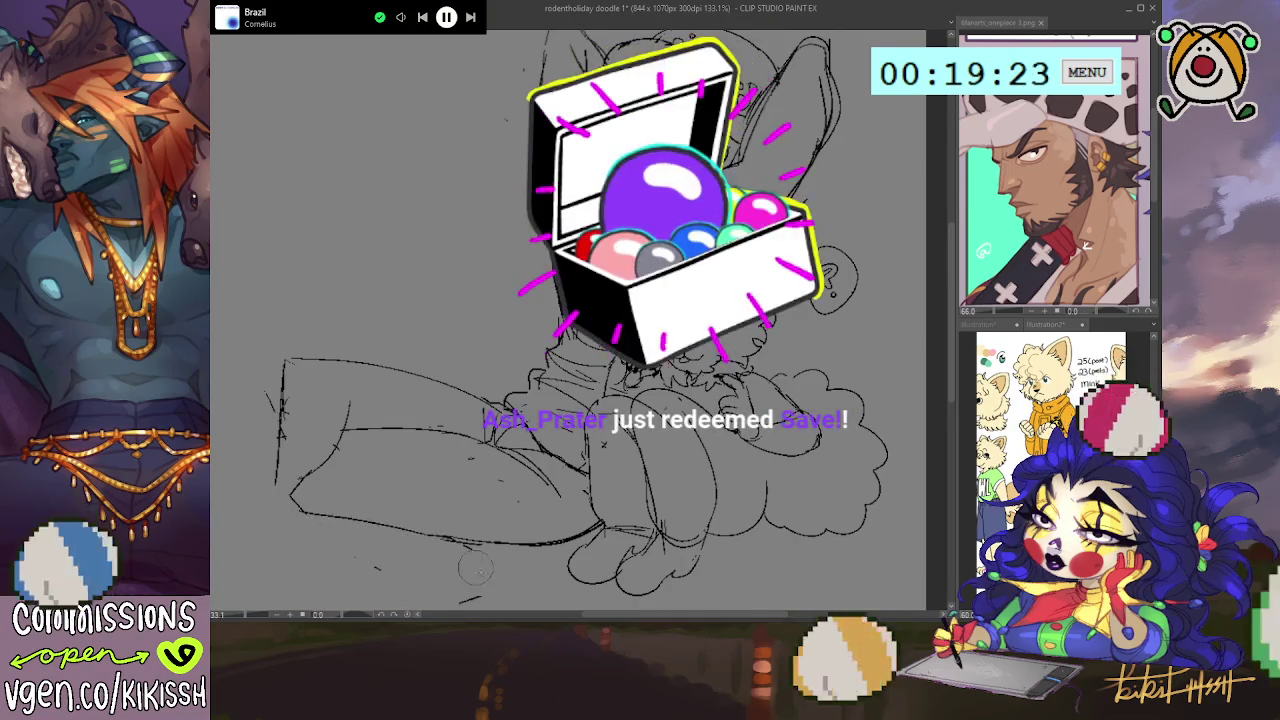
pyautogui.moveTo(410, 590); pyautogui.dragTo(462, 600)
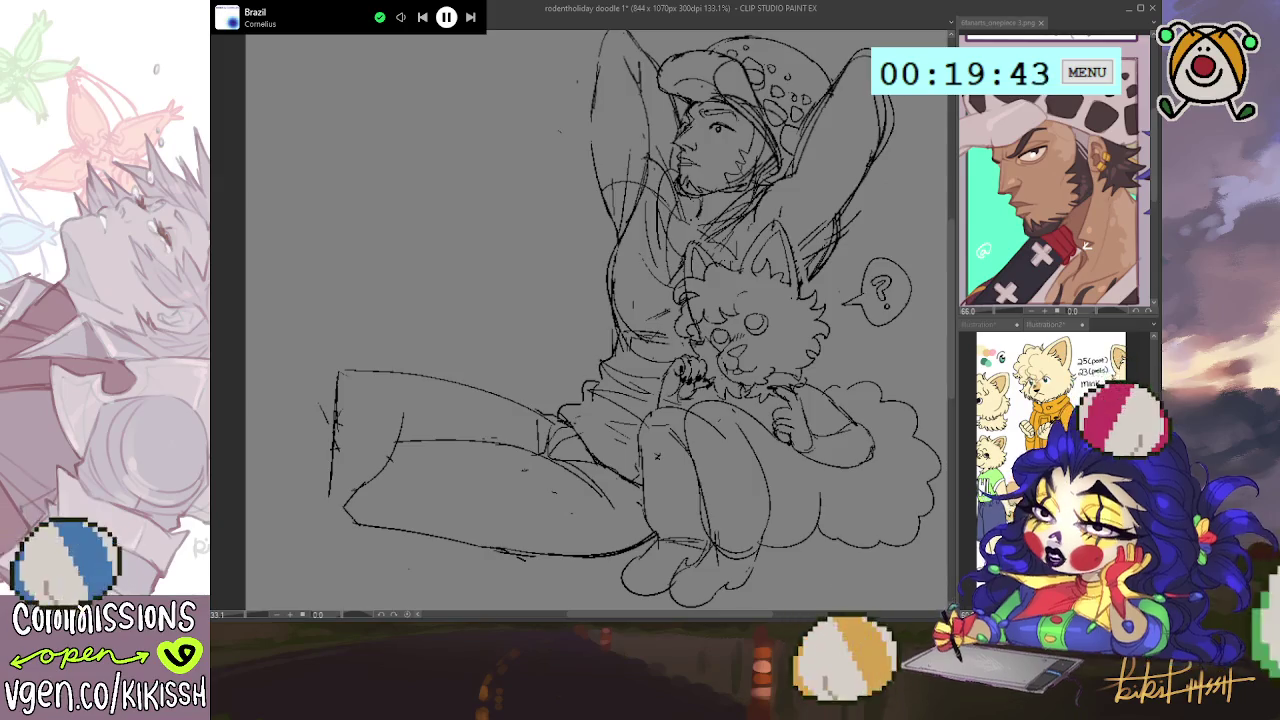
# - Draw the leg's underside, knee folds and creases, erasing stray lines, then rotate the view
pyautogui.moveTo(362, 508); pyautogui.dragTo(605, 527)
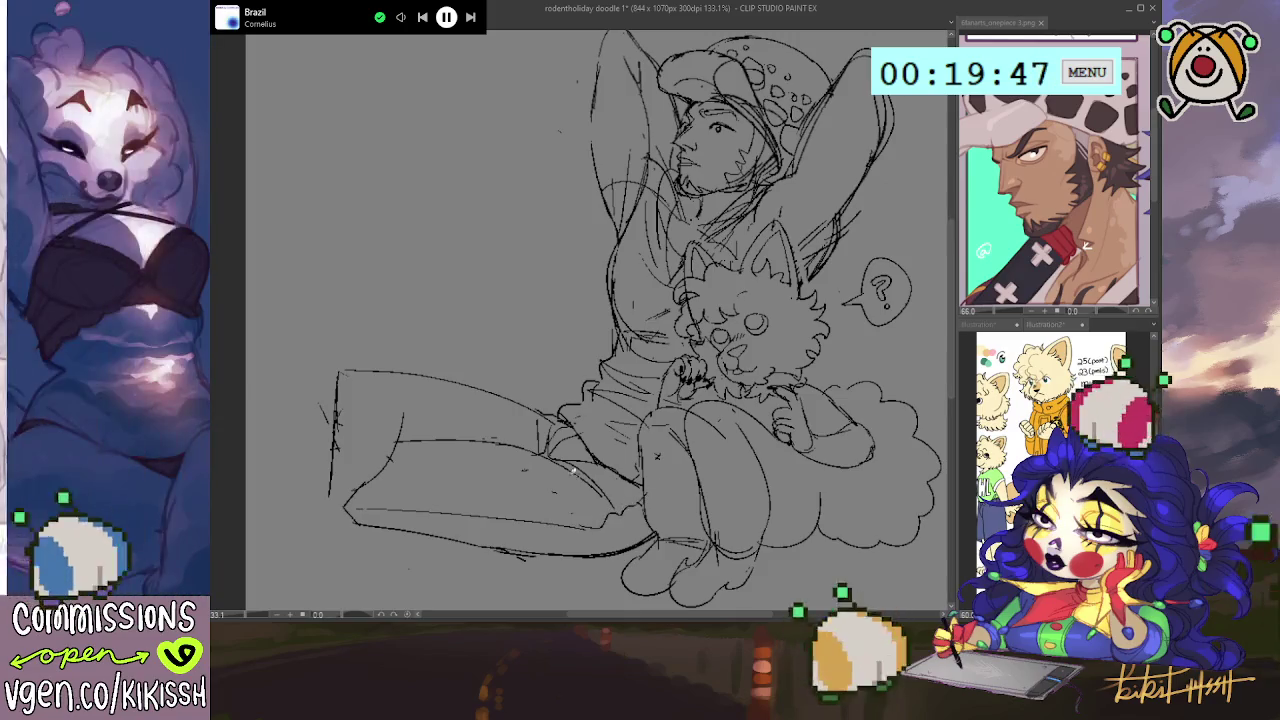
pyautogui.moveTo(478, 413)
pyautogui.mouseDown()
pyautogui.moveTo(380, 386)
pyautogui.moveTo(336, 476)
pyautogui.mouseUp()
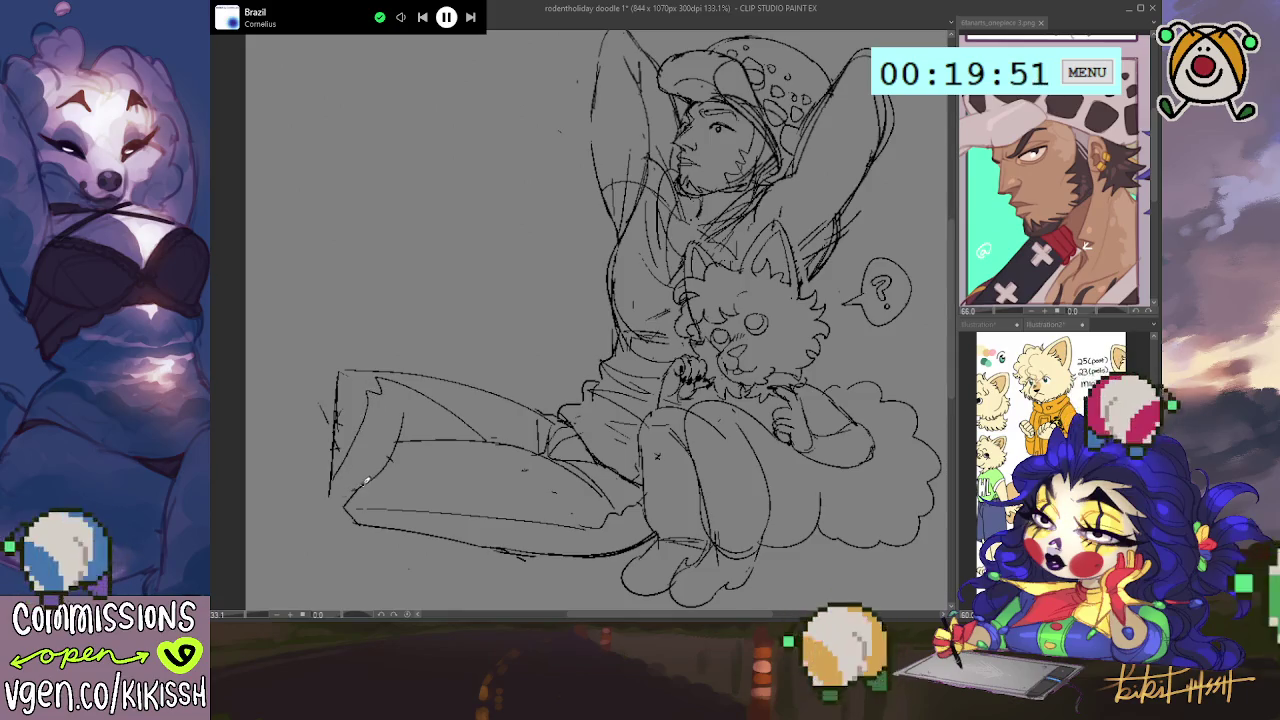
pyautogui.moveTo(402, 445)
pyautogui.mouseDown()
pyautogui.moveTo(360, 490)
pyautogui.moveTo(370, 476)
pyautogui.mouseUp()
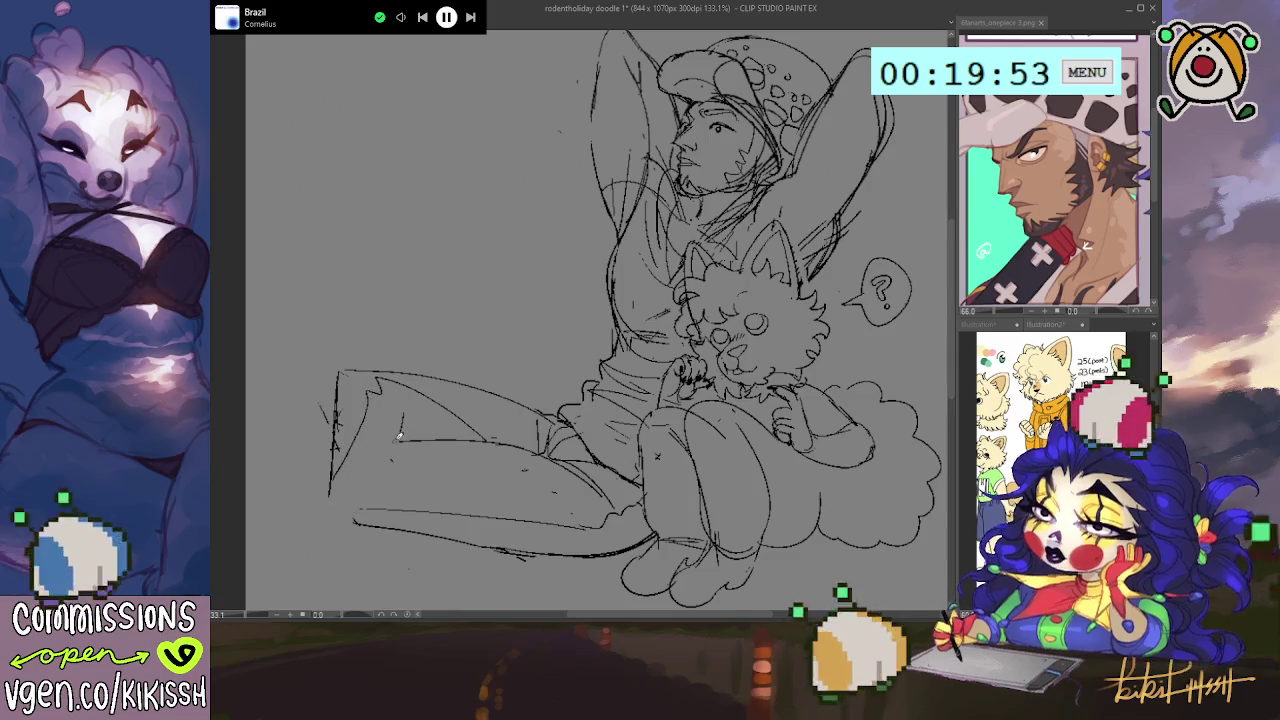
pyautogui.moveTo(403, 420)
pyautogui.mouseDown()
pyautogui.moveTo(350, 518)
pyautogui.moveTo(327, 514)
pyautogui.moveTo(345, 465)
pyautogui.mouseUp()
pyautogui.moveTo(398, 430)
pyautogui.mouseDown()
pyautogui.moveTo(375, 385)
pyautogui.moveTo(432, 422)
pyautogui.mouseUp()
pyautogui.moveTo(500, 398)
pyautogui.mouseDown()
pyautogui.moveTo(560, 418)
pyautogui.moveTo(574, 374)
pyautogui.mouseUp()
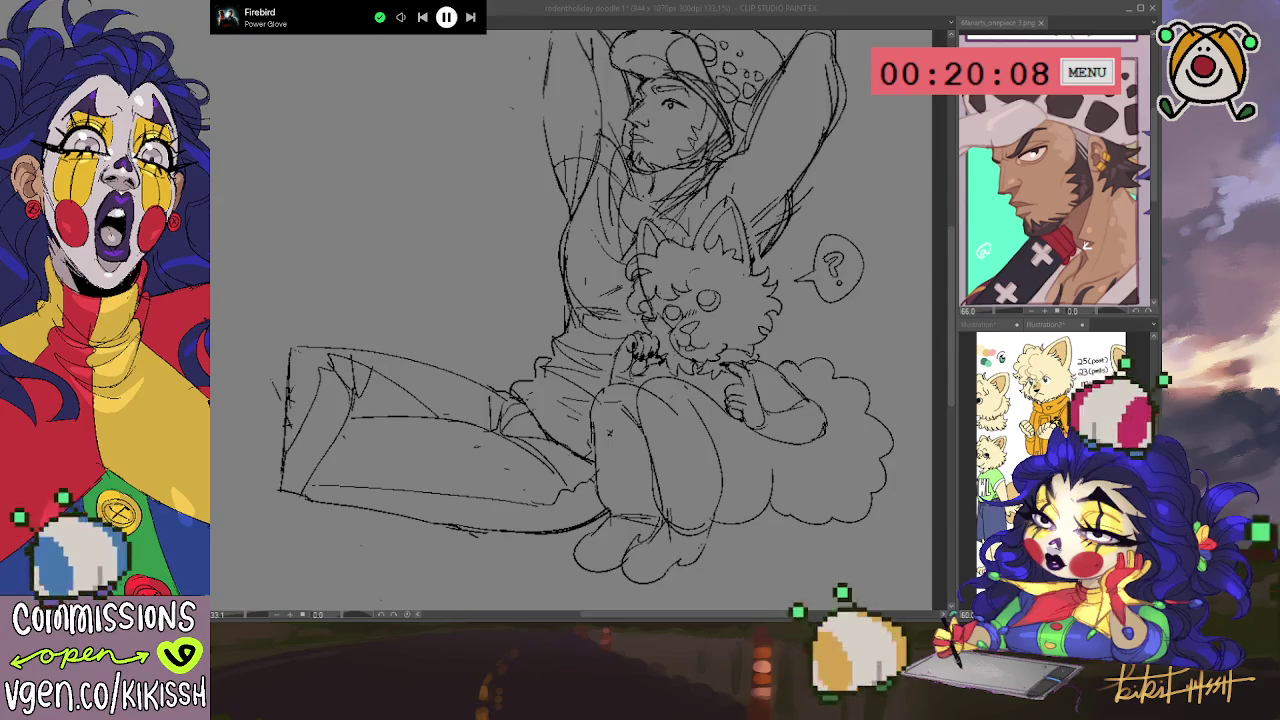
# - Add fur marks across the creature's chest
pyautogui.click(712, 386)
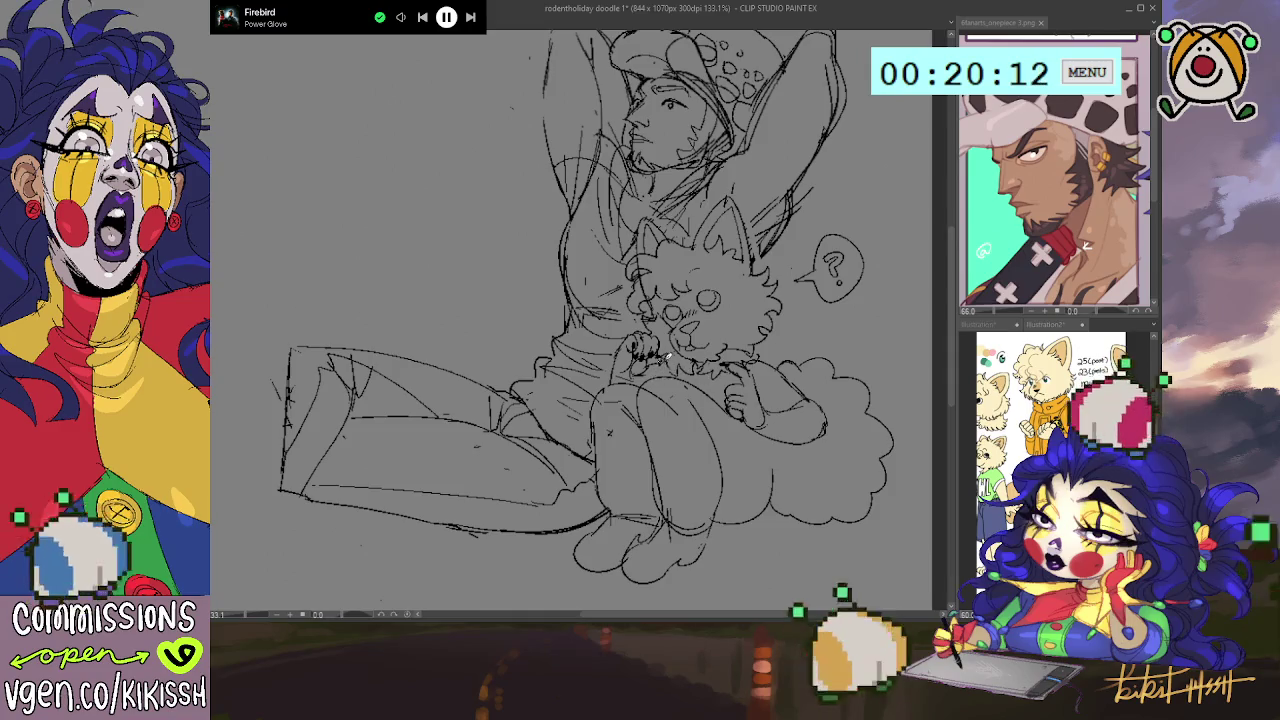
pyautogui.moveTo(640, 352); pyautogui.dragTo(660, 362)
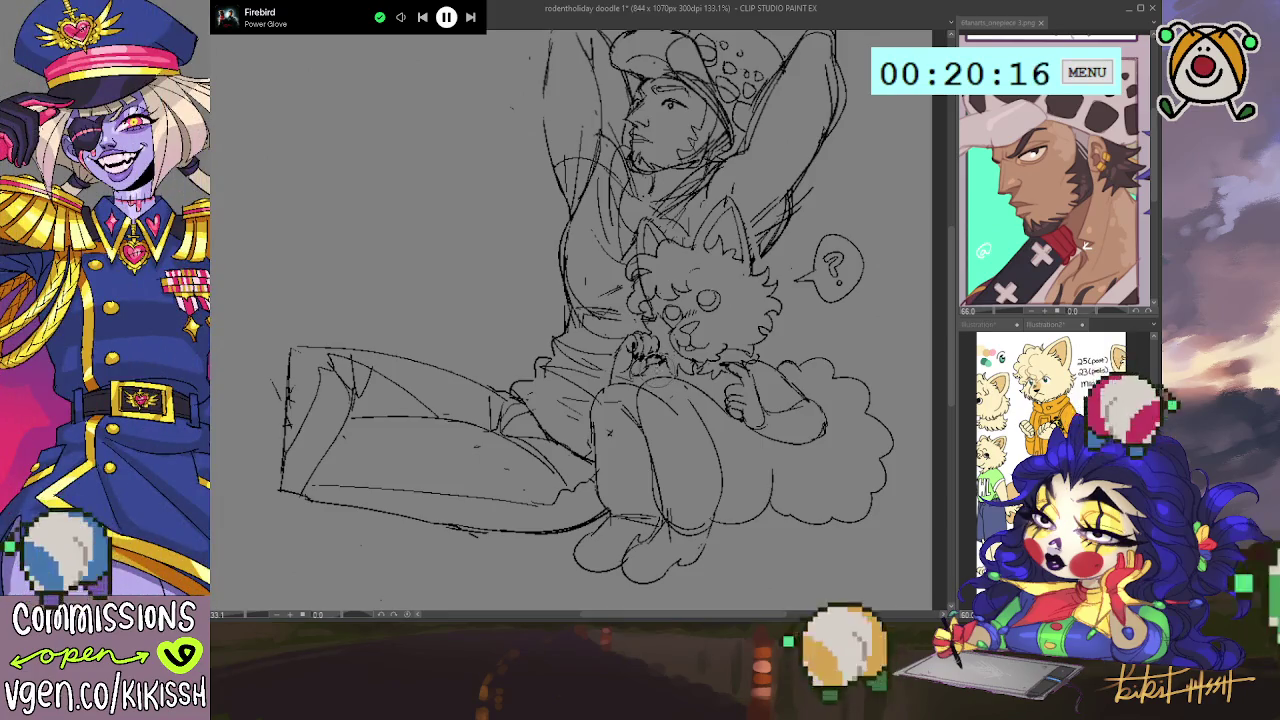
pyautogui.moveTo(664, 358); pyautogui.dragTo(688, 372)
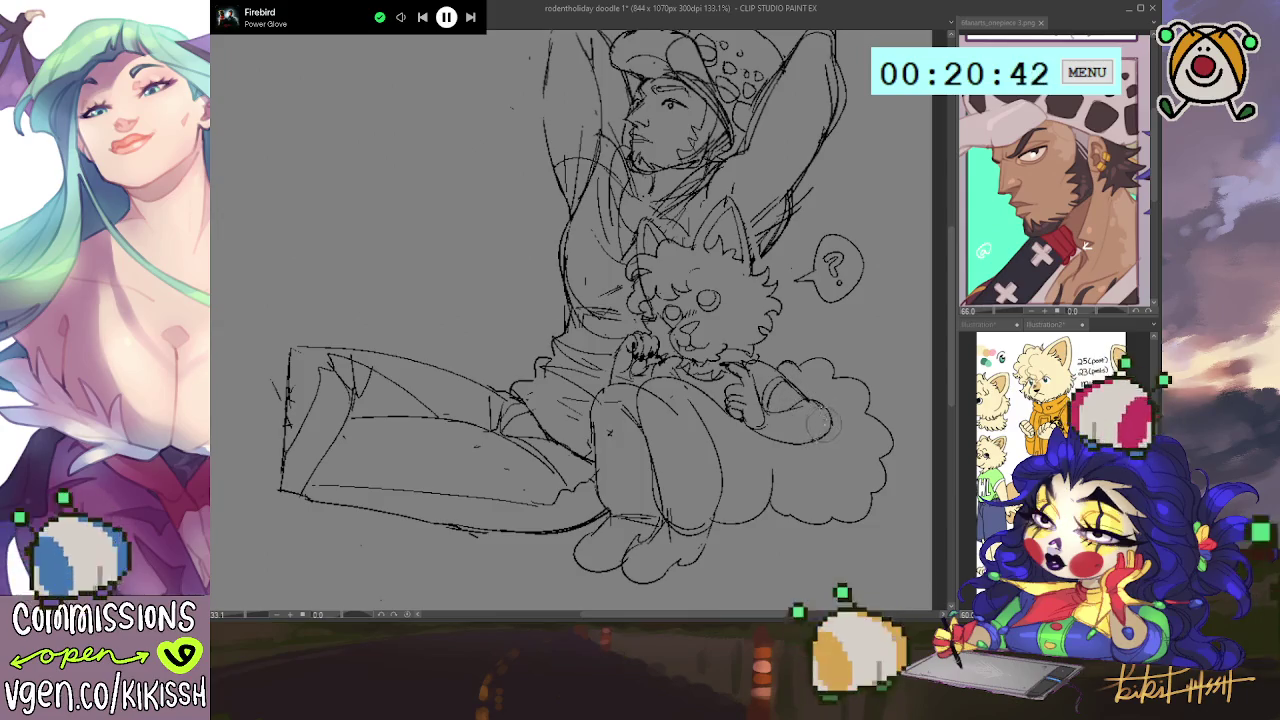
# - Draw a line along the arm and cloud edge, undo it, and switch to the eraser
pyautogui.moveTo(829, 400); pyautogui.dragTo(823, 394)
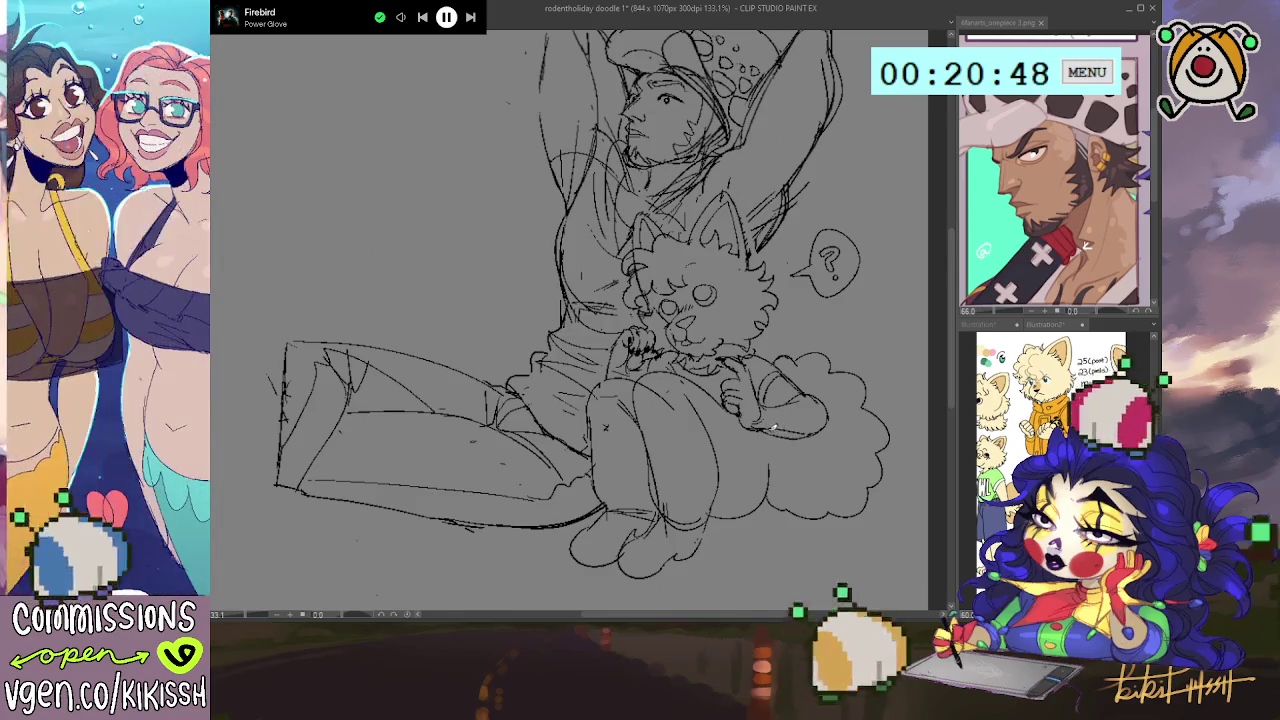
pyautogui.moveTo(770, 433); pyautogui.dragTo(815, 428)
pyautogui.hotkey('ctrl', 'z')
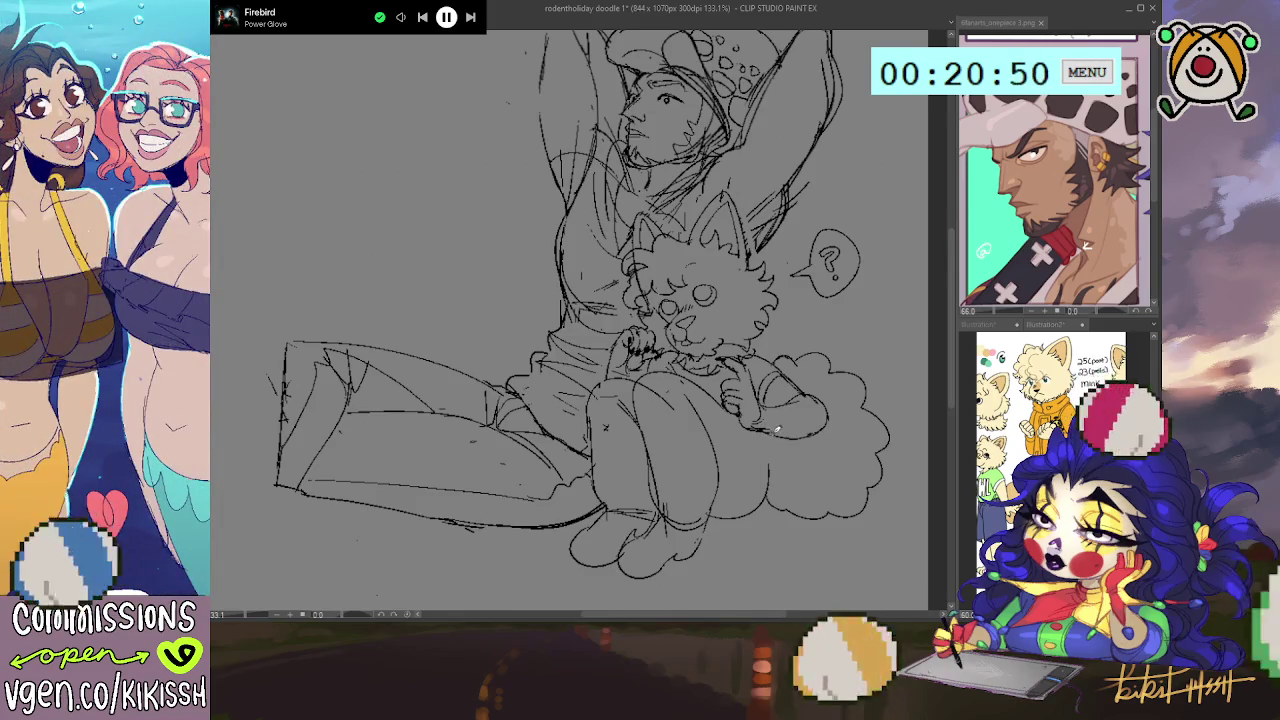
pyautogui.hotkey('ctrl', 'z')
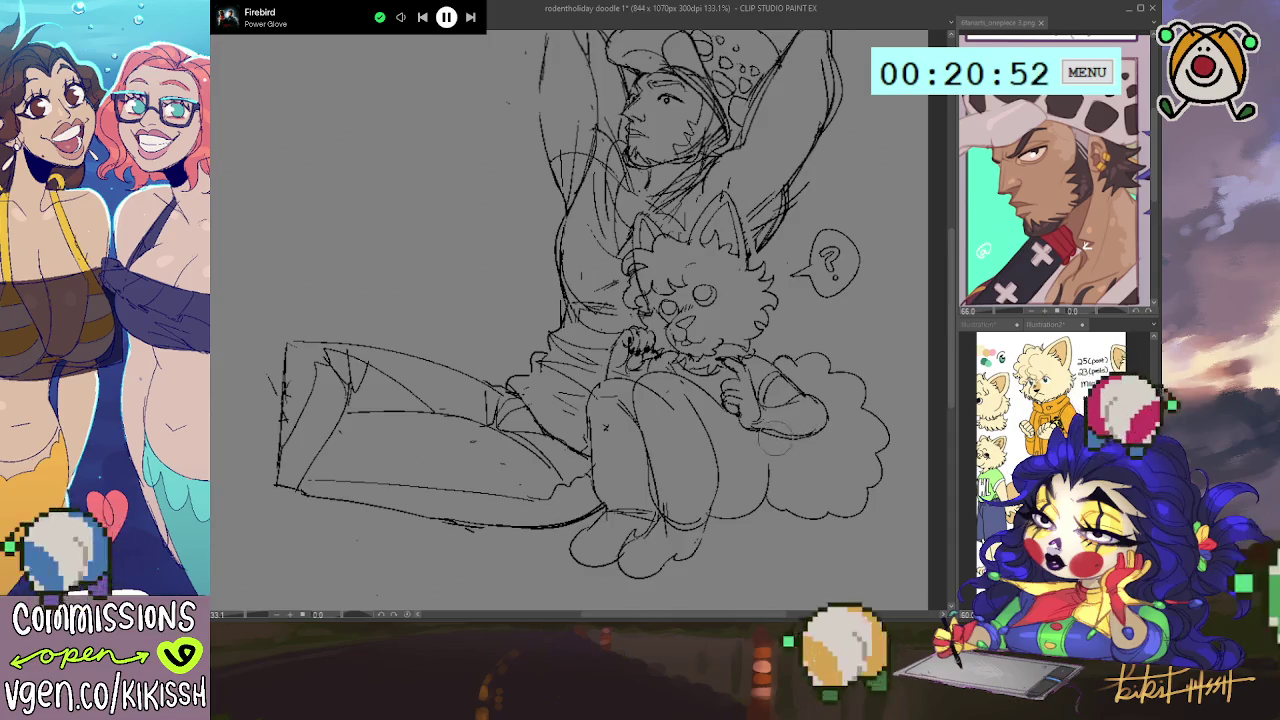
pyautogui.press('e')
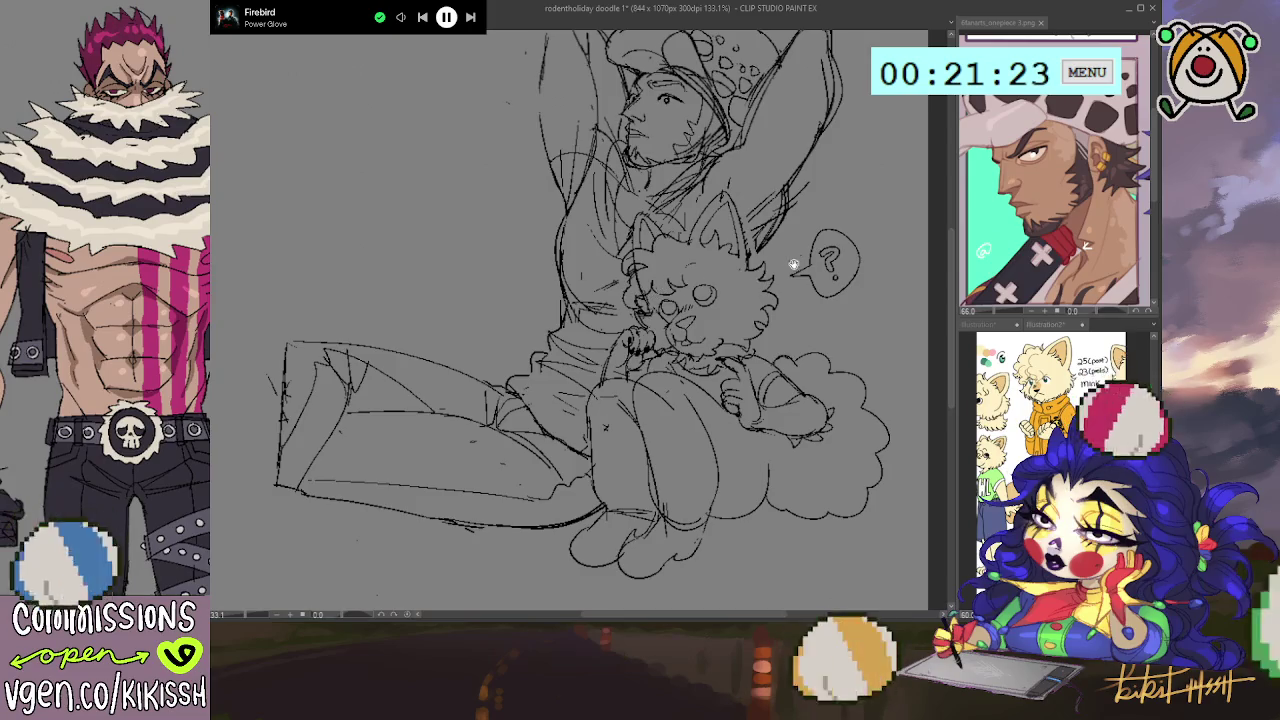
# - Sketch curly fur on the creature's head and dot in its second eye
pyautogui.scroll(1, 714, 272)
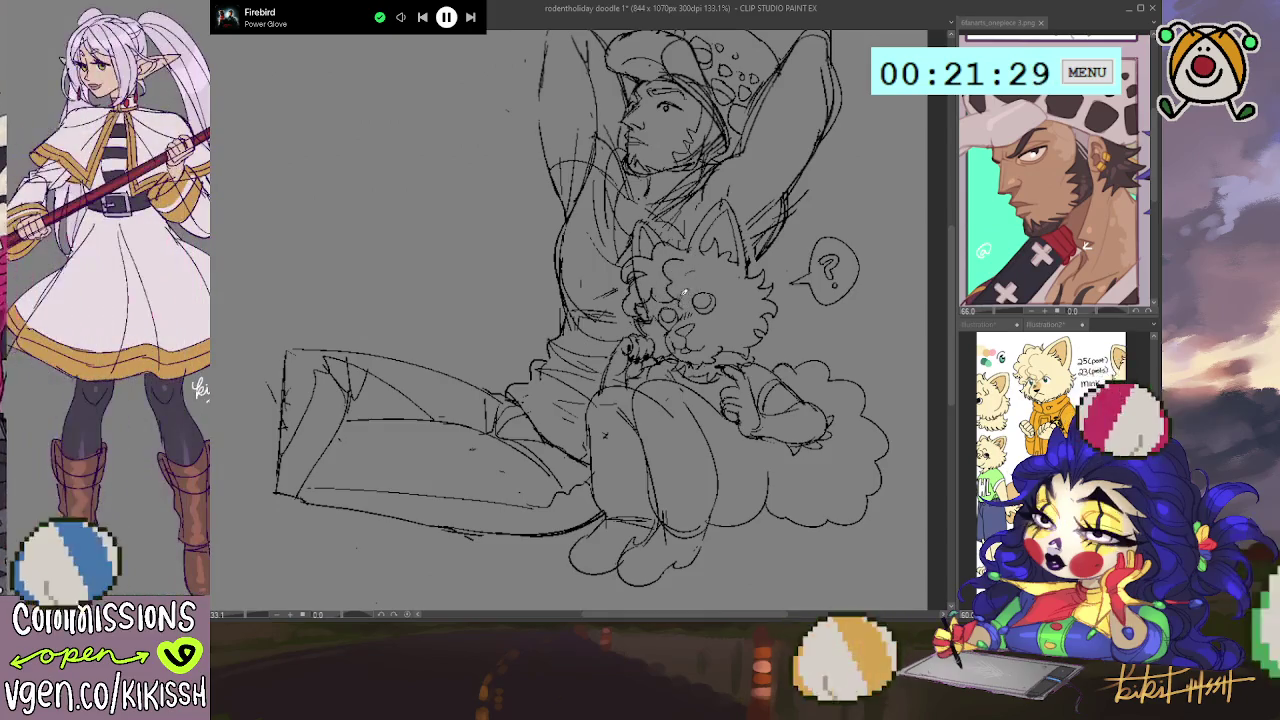
pyautogui.moveTo(672, 257)
pyautogui.mouseDown()
pyautogui.moveTo(670, 280)
pyautogui.moveTo(694, 306)
pyautogui.moveTo(684, 268)
pyautogui.mouseUp()
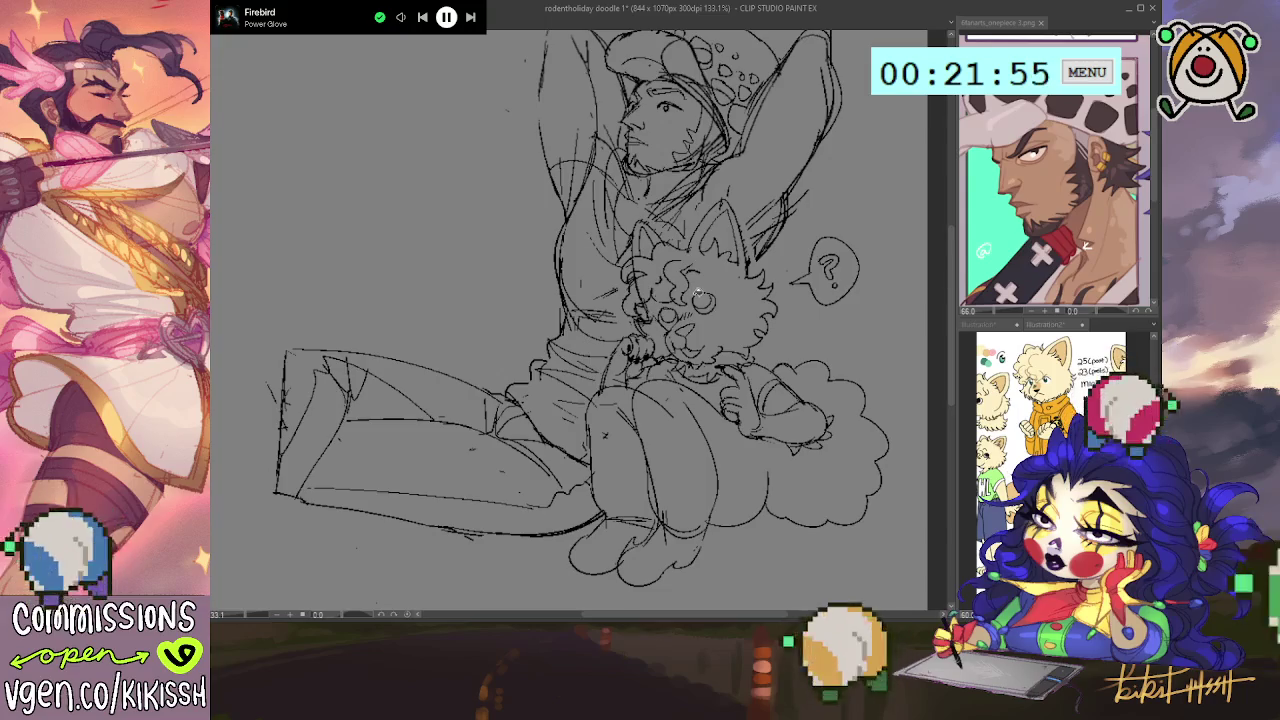
pyautogui.click(667, 315)
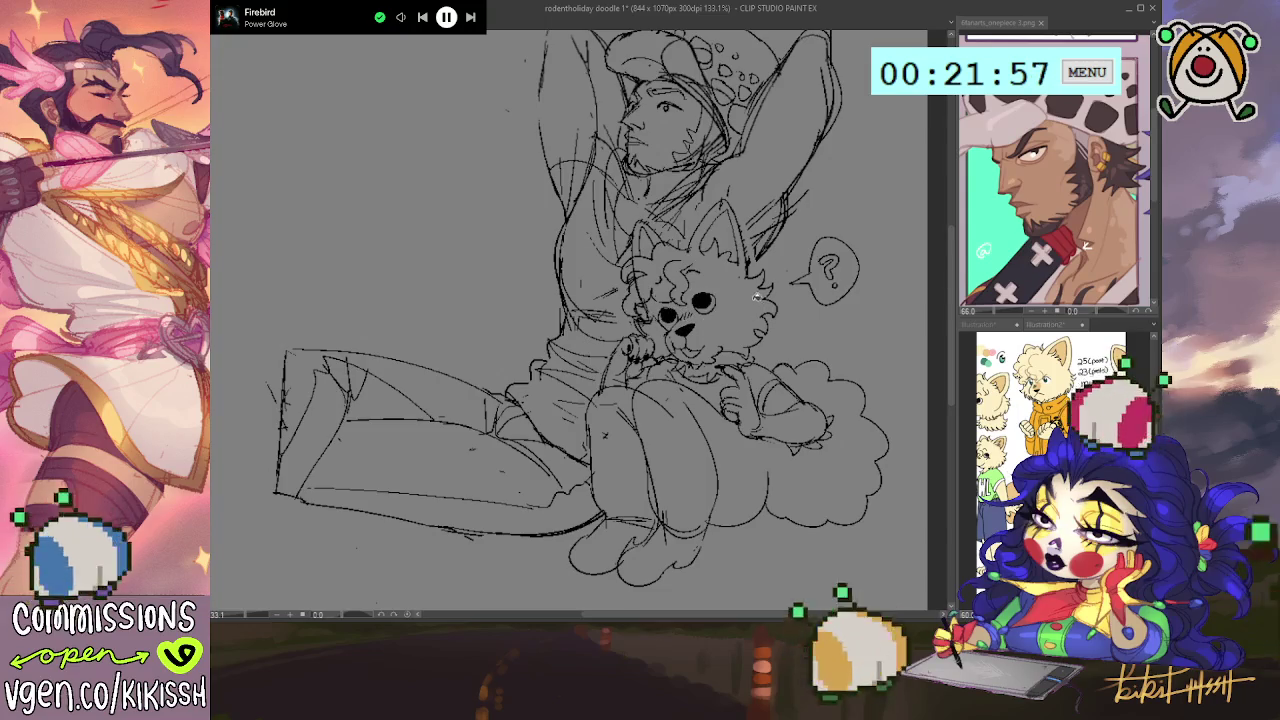
# - Tilt the sketch slightly and shift it a little higher on the canvas
pyautogui.press('^')
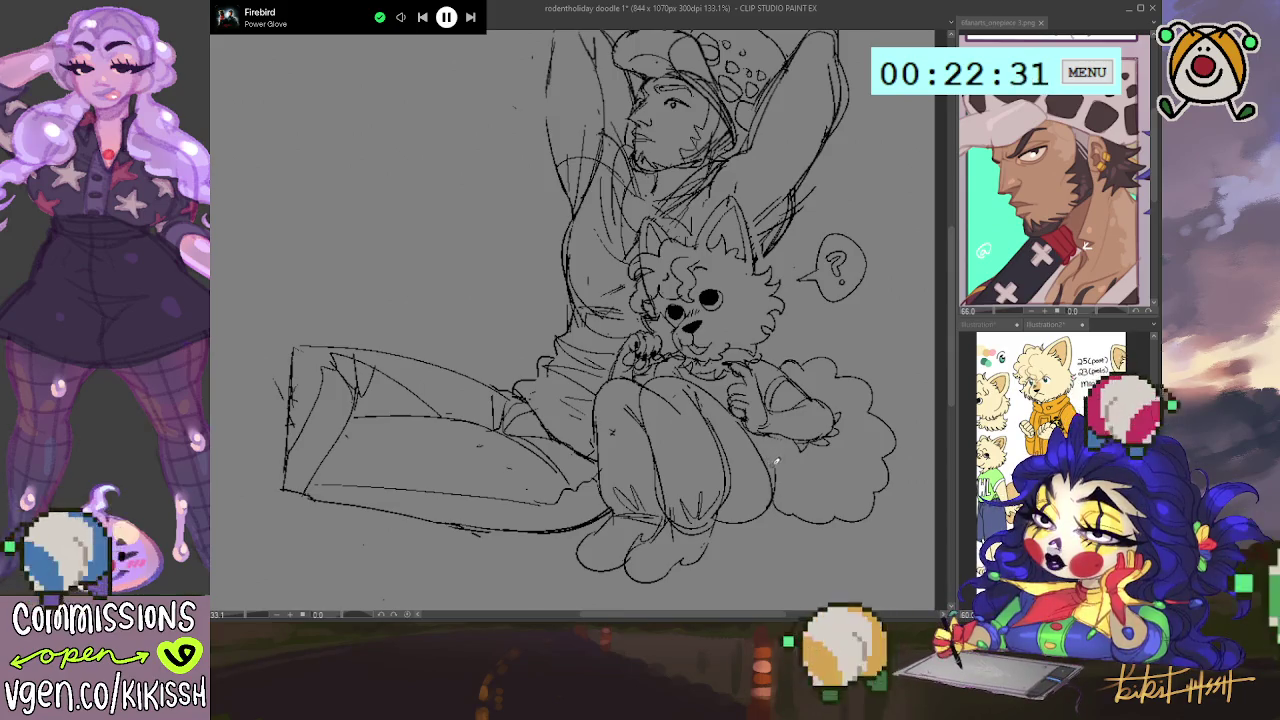
pyautogui.moveTo(771, 455); pyautogui.dragTo(787, 491)
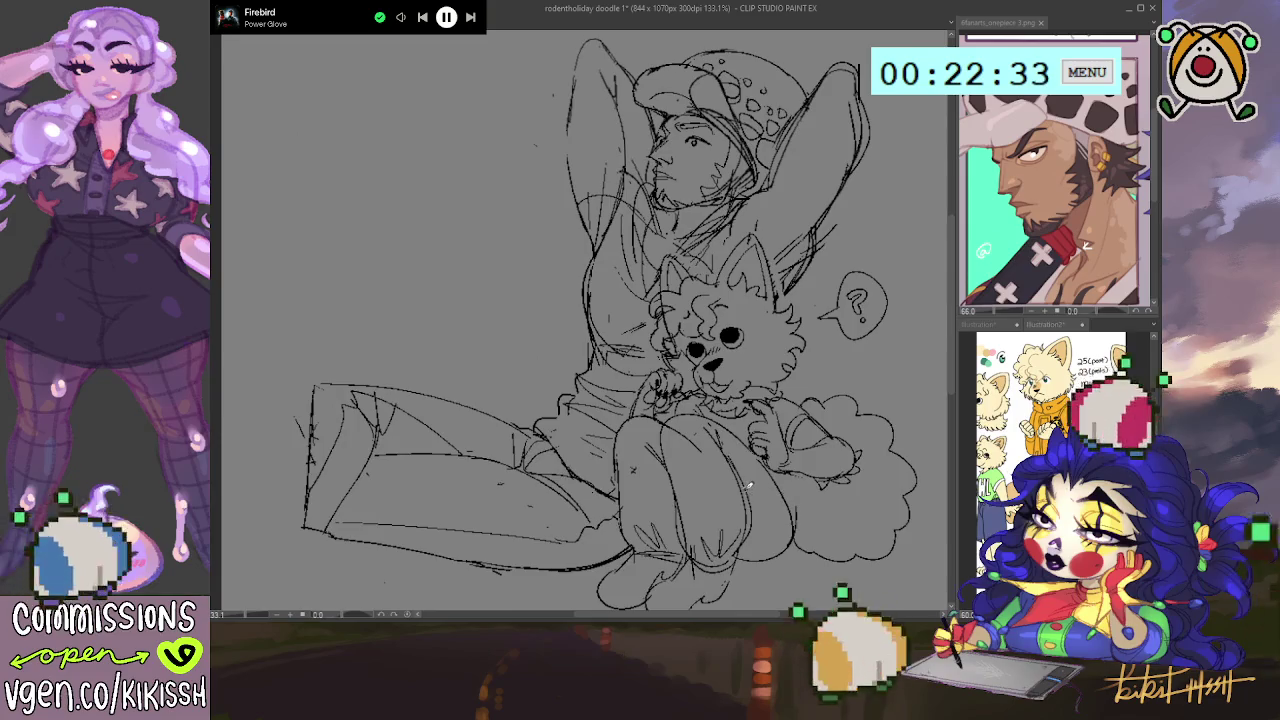
pyautogui.scroll(-1, 791, 487)
pyautogui.scroll(-1, 740, 475)
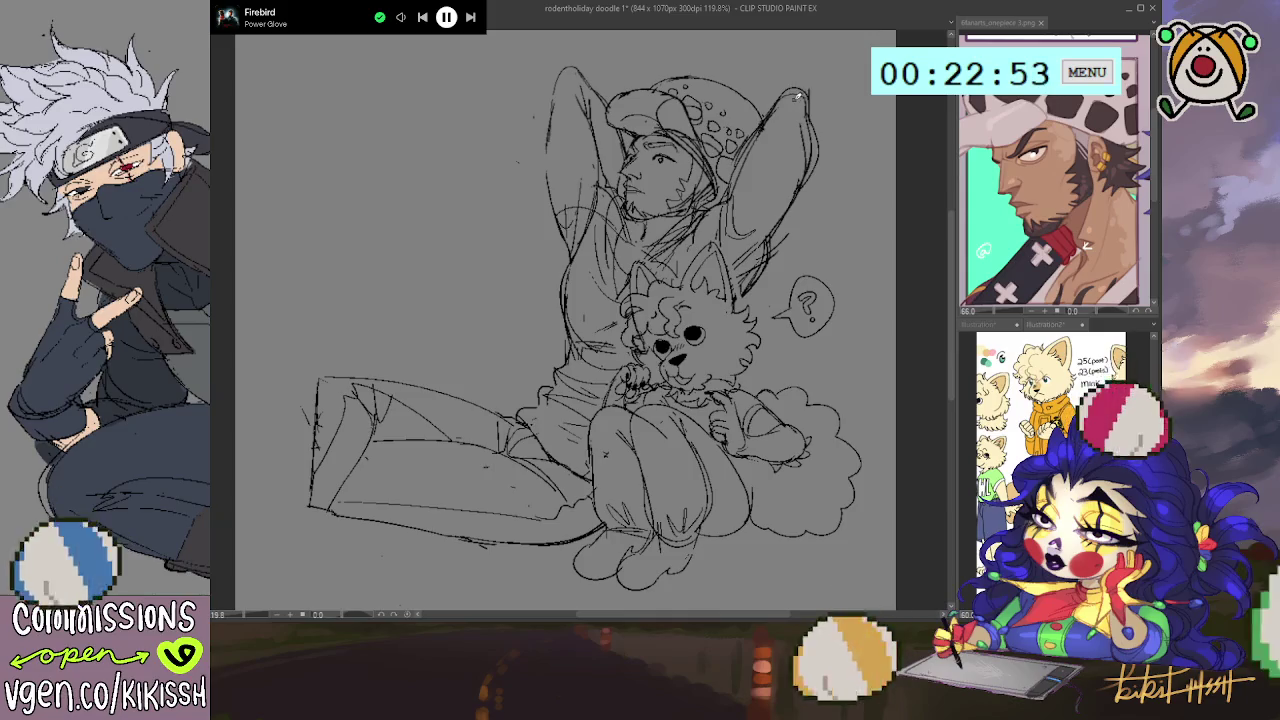
pyautogui.moveTo(806, 124); pyautogui.dragTo(796, 148)
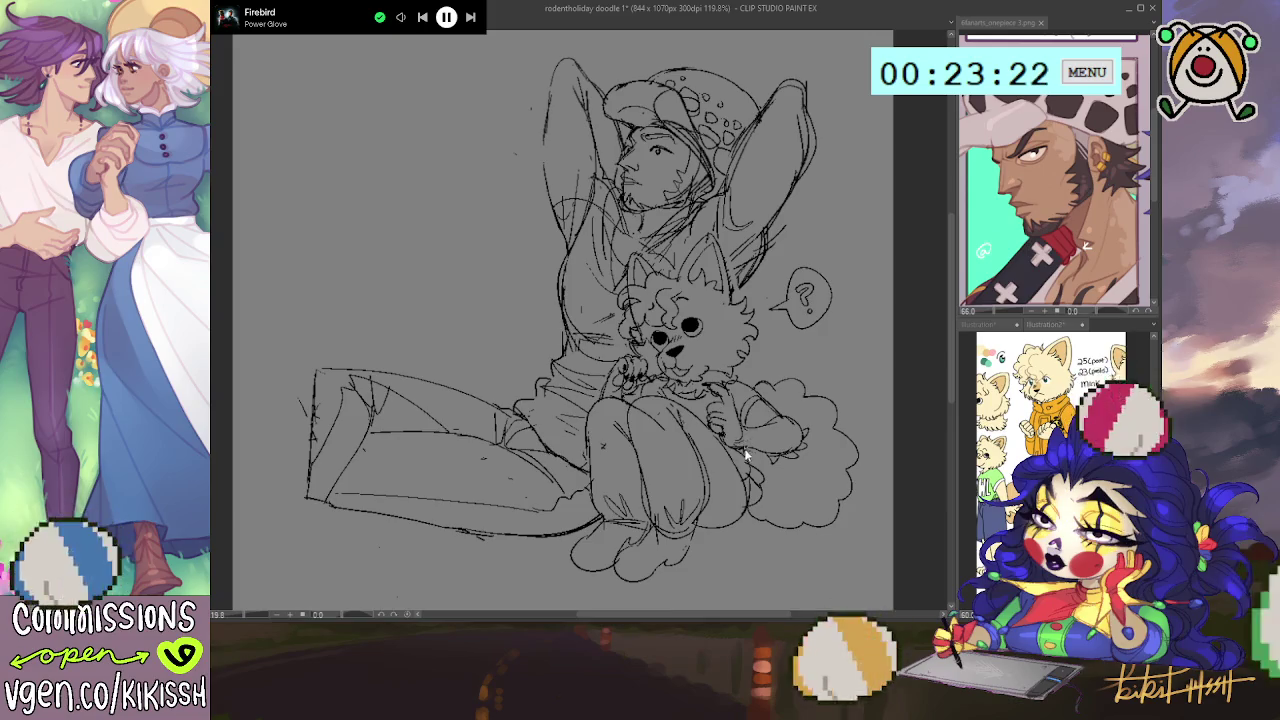
# - Nudge and pan the canvas view up slightly to frame the chest and neck
pyautogui.moveTo(745, 448); pyautogui.dragTo(768, 424)
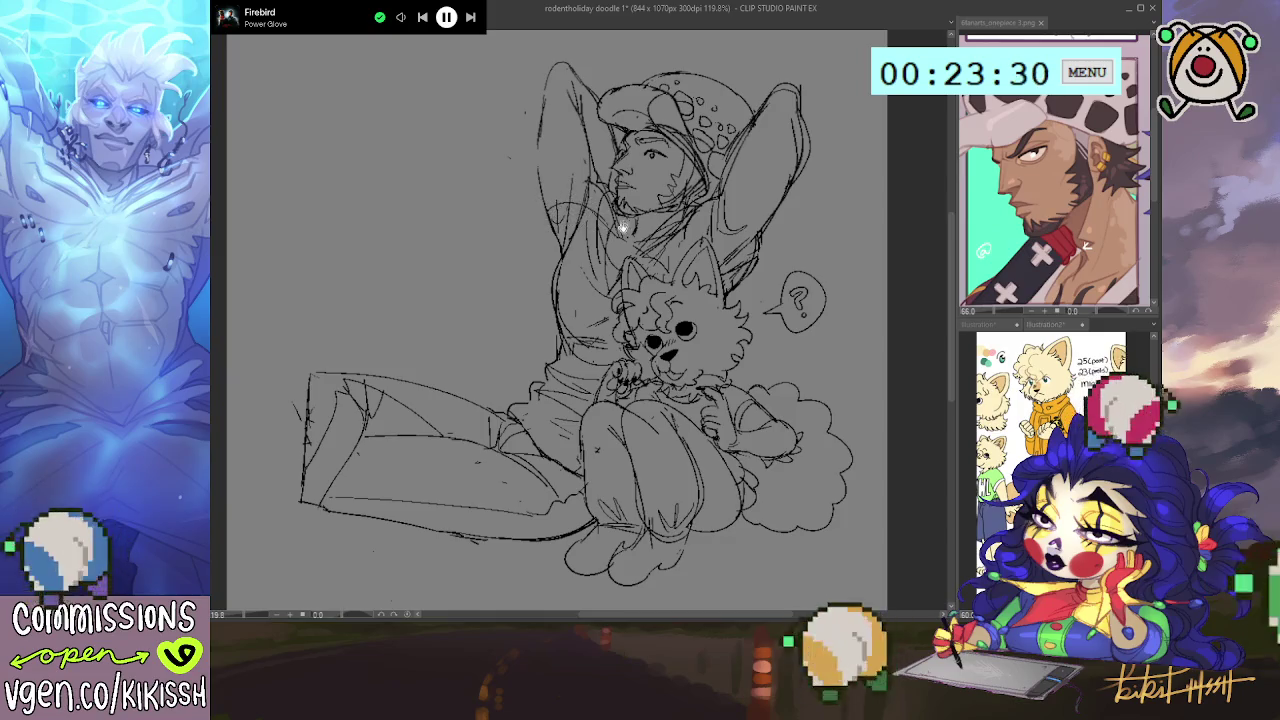
pyautogui.moveTo(620, 230); pyautogui.dragTo(622, 220)
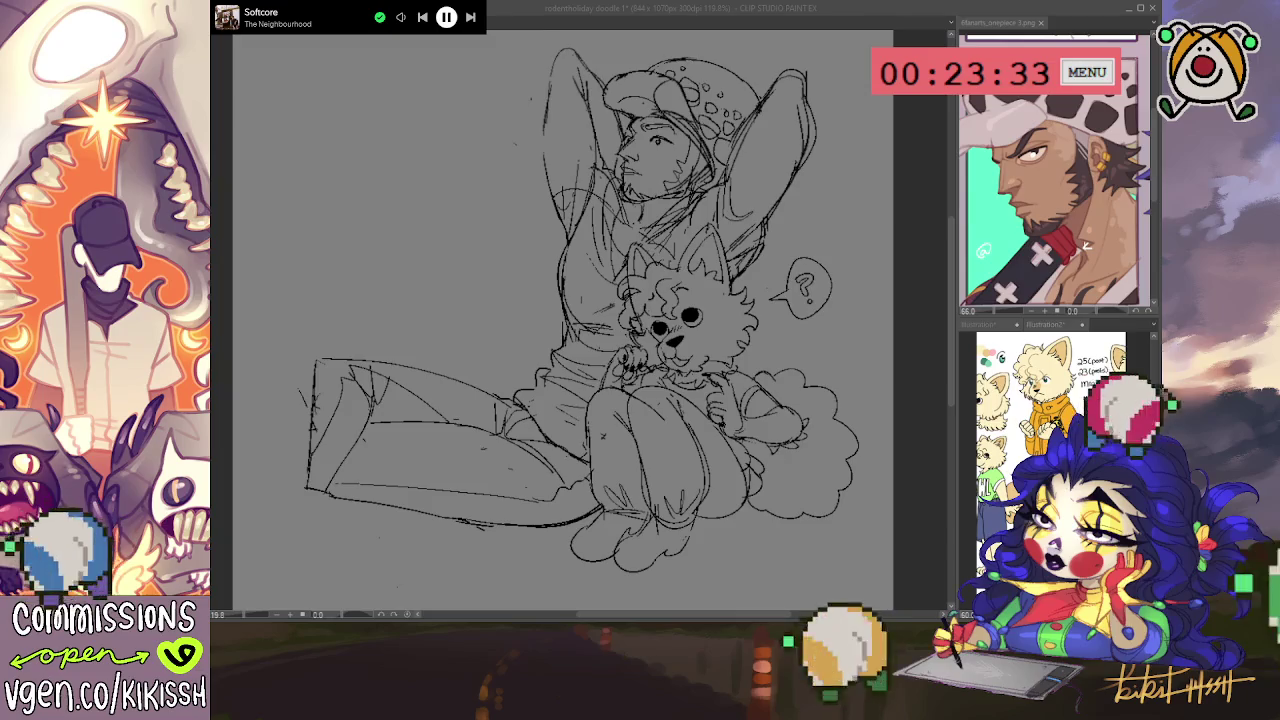
pyautogui.click(484, 456)
# - Sketch short lines by the figure's knee and a rounded spot on the trouser leg
pyautogui.moveTo(479, 462)
pyautogui.mouseDown()
pyautogui.moveTo(518, 470)
pyautogui.moveTo(490, 432)
pyautogui.mouseUp()
pyautogui.moveTo(527, 489)
pyautogui.mouseDown()
pyautogui.moveTo(530, 468)
pyautogui.moveTo(560, 496)
pyautogui.mouseUp()
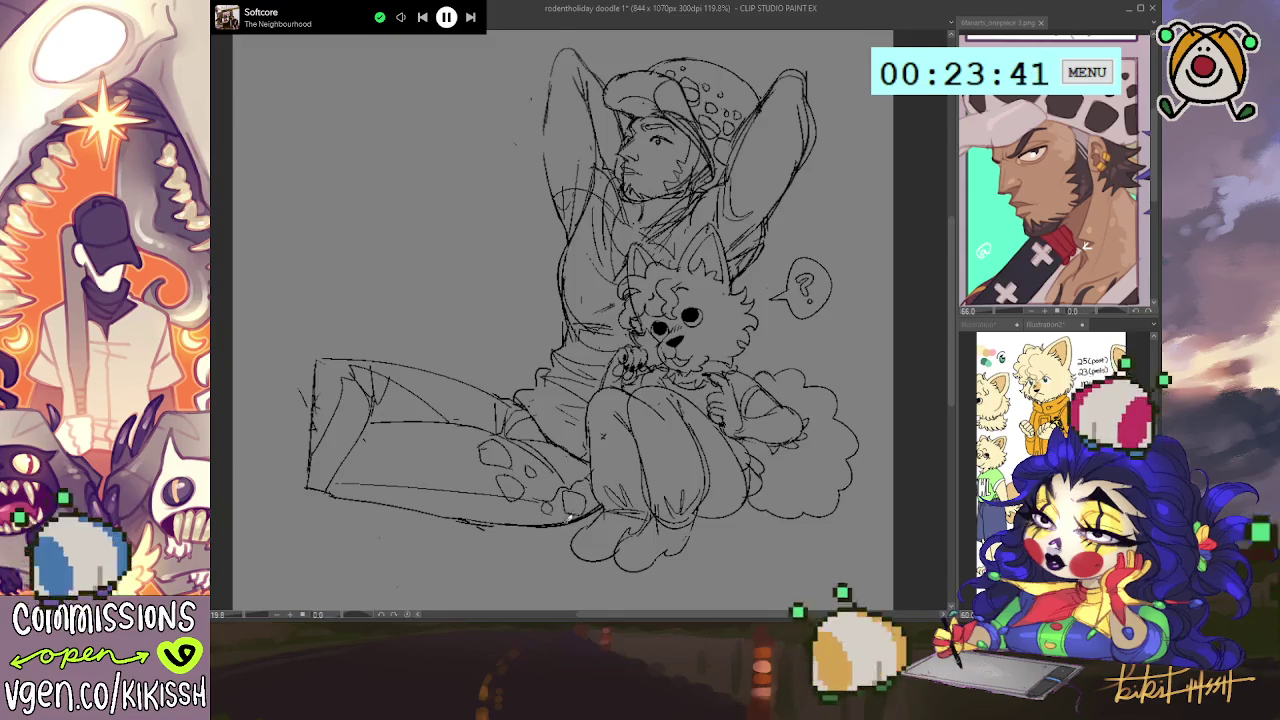
pyautogui.moveTo(470, 424)
pyautogui.mouseDown()
pyautogui.moveTo(452, 410)
pyautogui.moveTo(470, 392)
pyautogui.mouseUp()
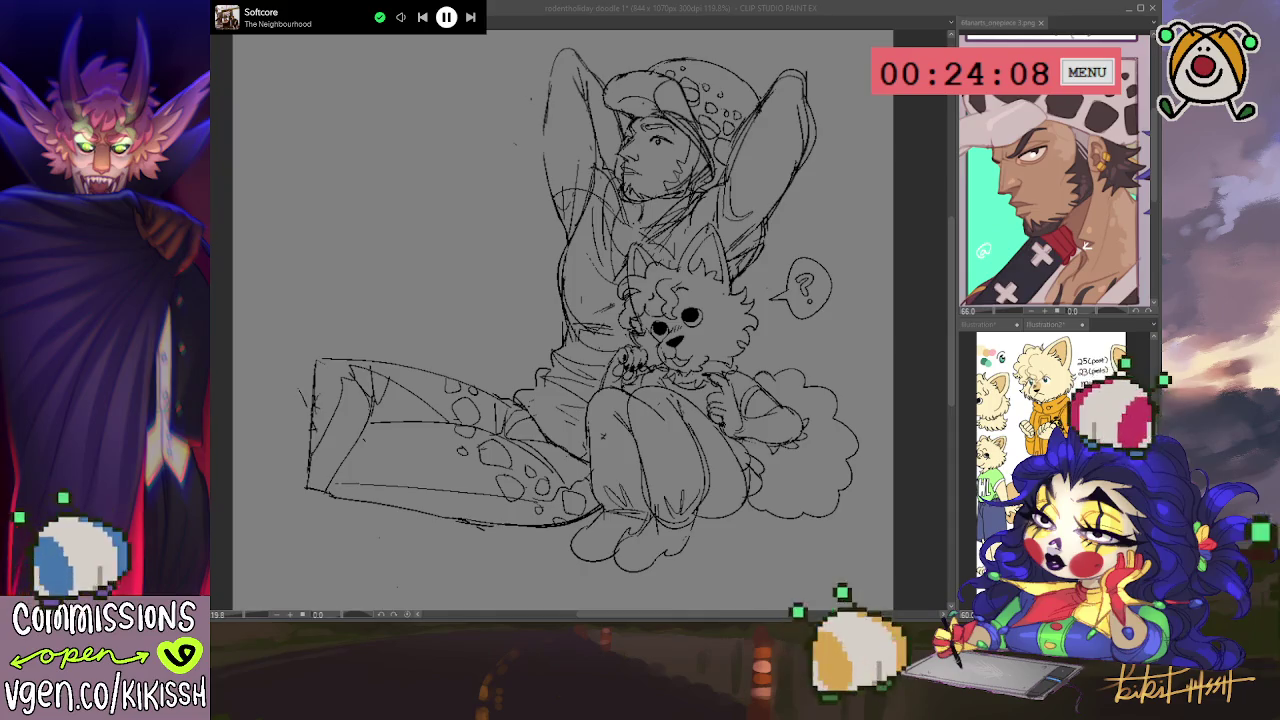
# - Add a short line beside the fluffy creature
pyautogui.click(609, 244)
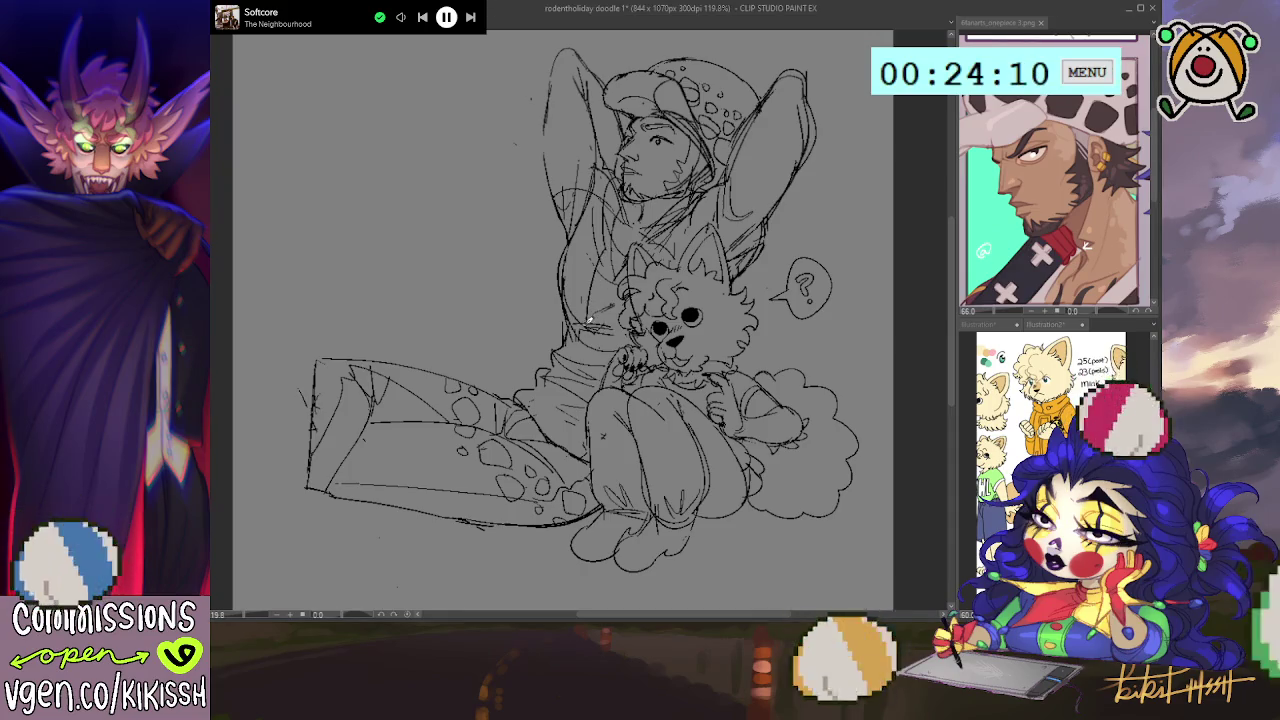
pyautogui.moveTo(604, 262); pyautogui.dragTo(594, 310)
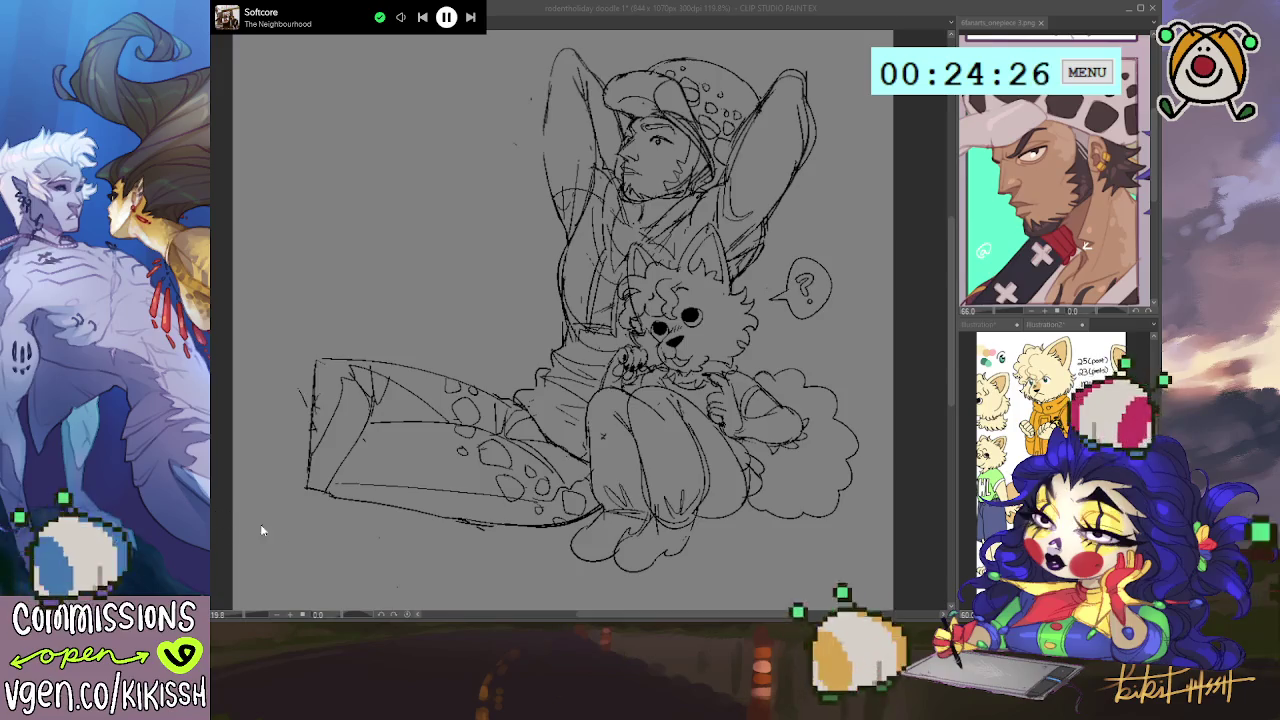
pyautogui.click(787, 560)
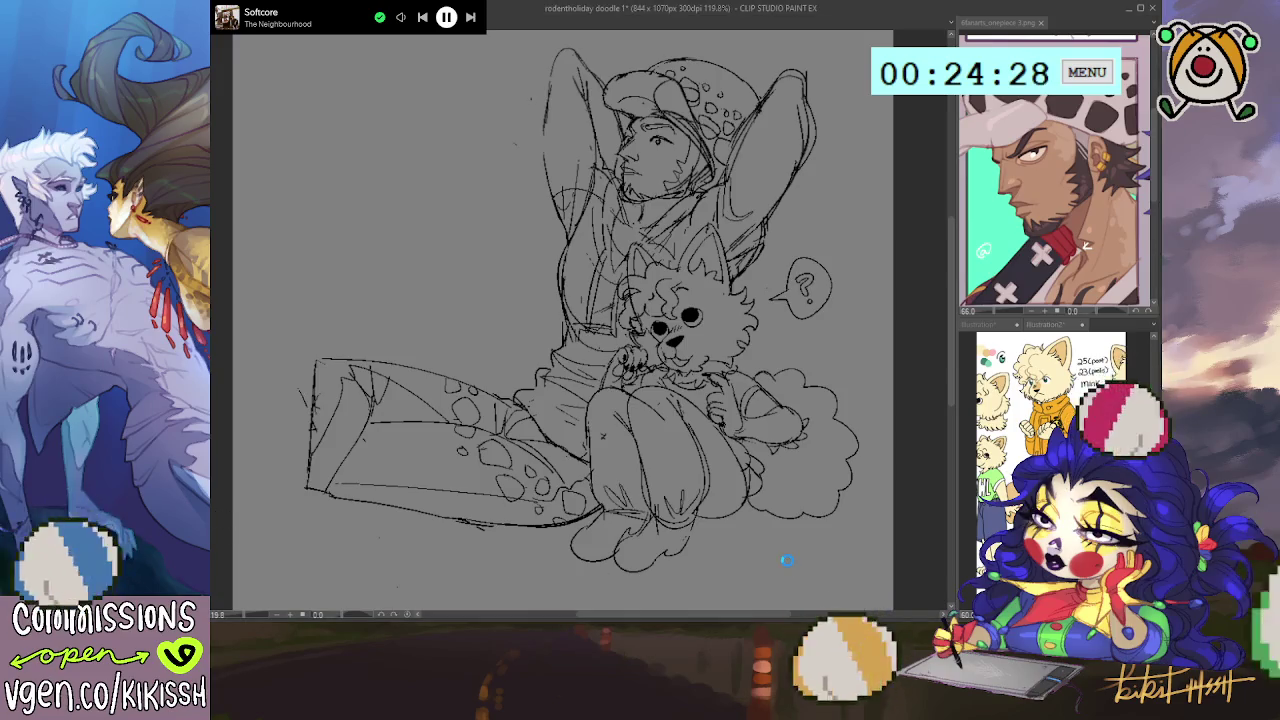
# - Save as 'rodentholiday doodle 2', add two lines to the raised arms, and mirror the view
pyautogui.hotkey('ctrl', 's')
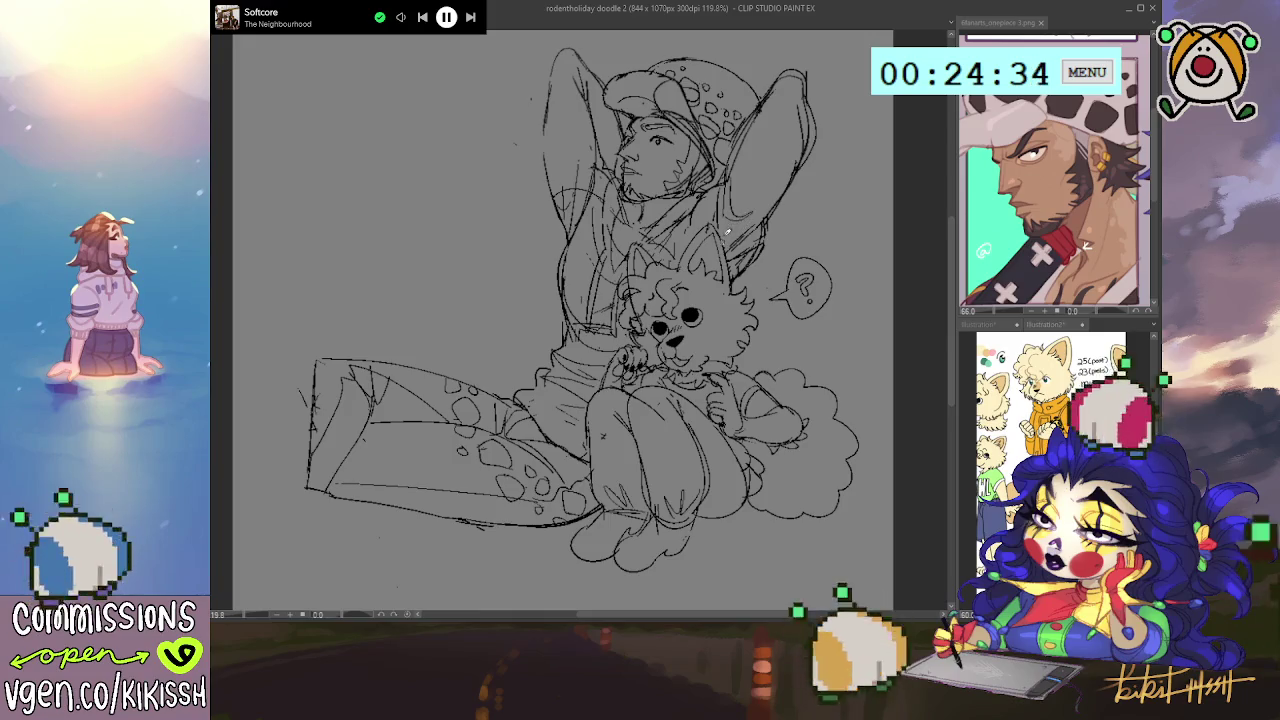
pyautogui.moveTo(752, 140); pyautogui.dragTo(742, 192)
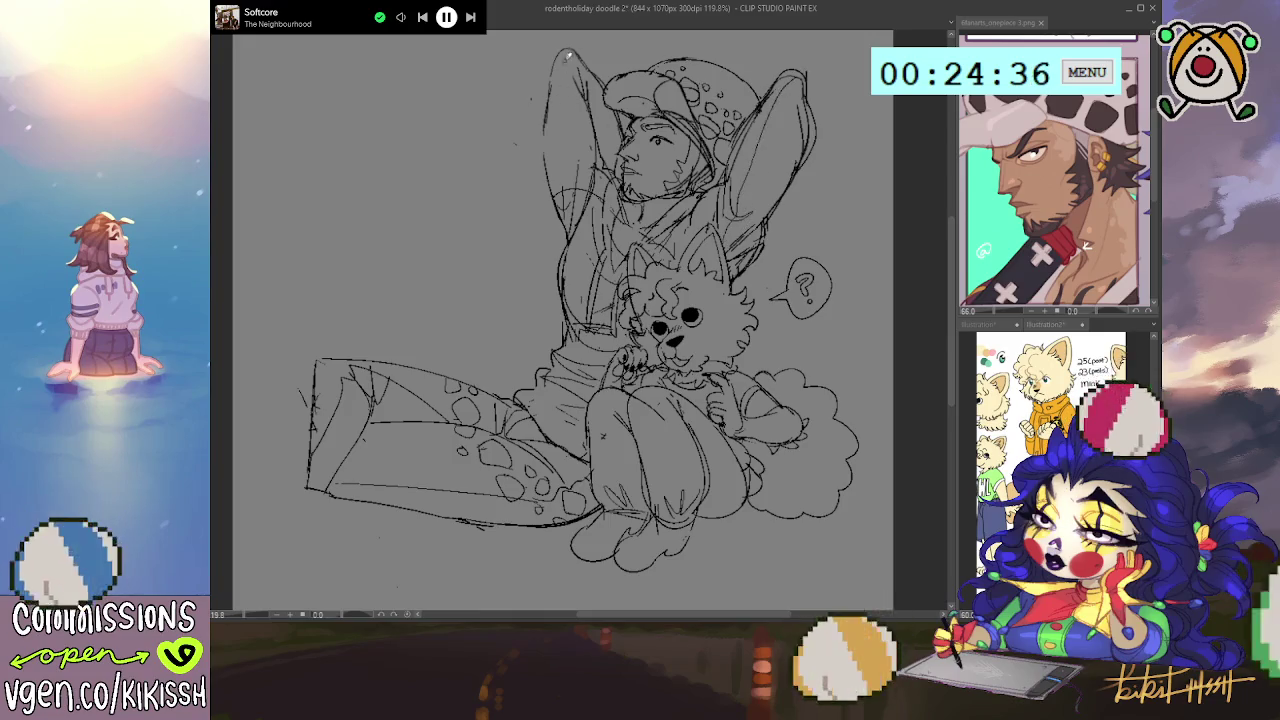
pyautogui.moveTo(556, 130); pyautogui.dragTo(552, 200)
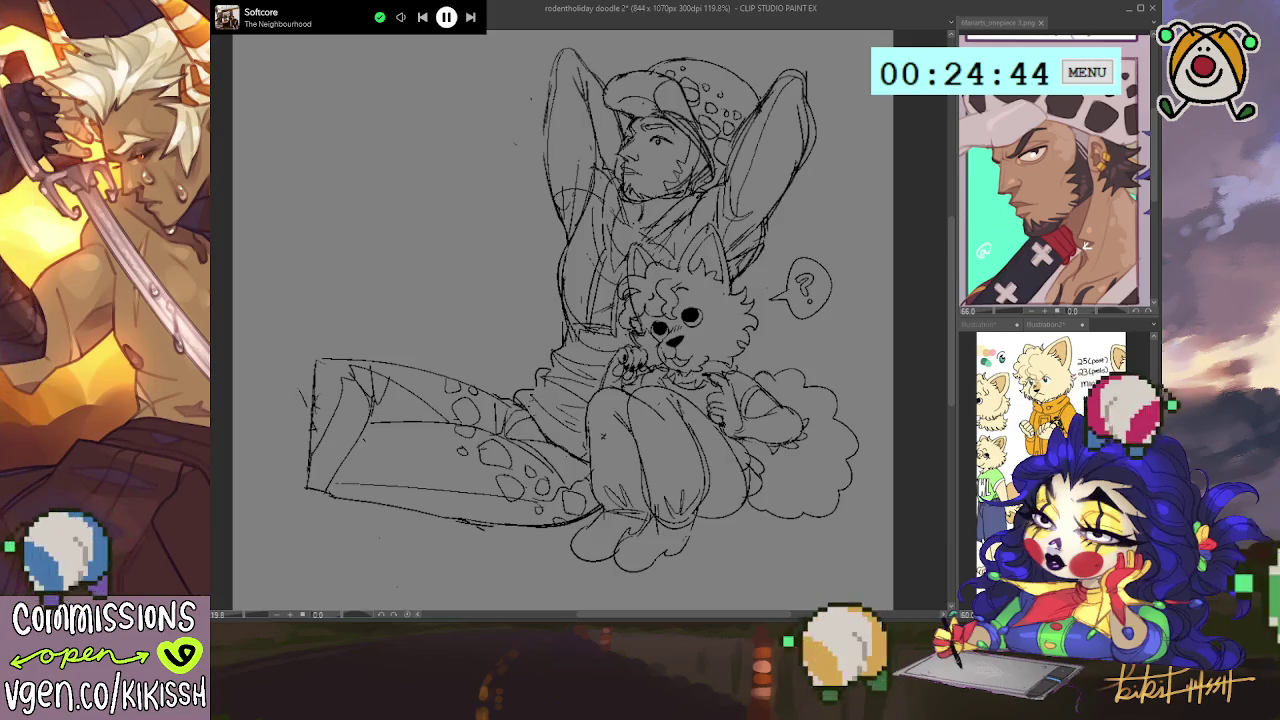
pyautogui.press('h')
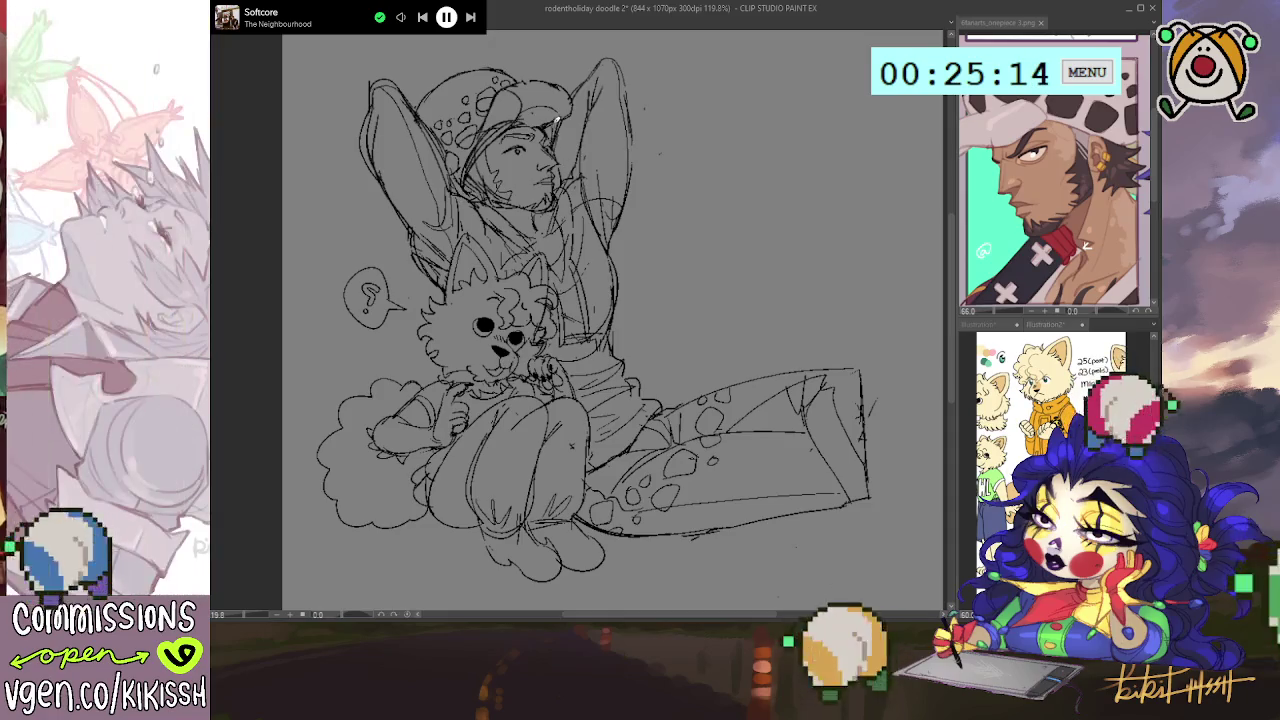
# - Add strokes to the raised arm beside the head and unmirror the canvas view
pyautogui.moveTo(545, 155); pyautogui.dragTo(588, 84)
pyautogui.moveTo(653, 129); pyautogui.dragTo(654, 134)
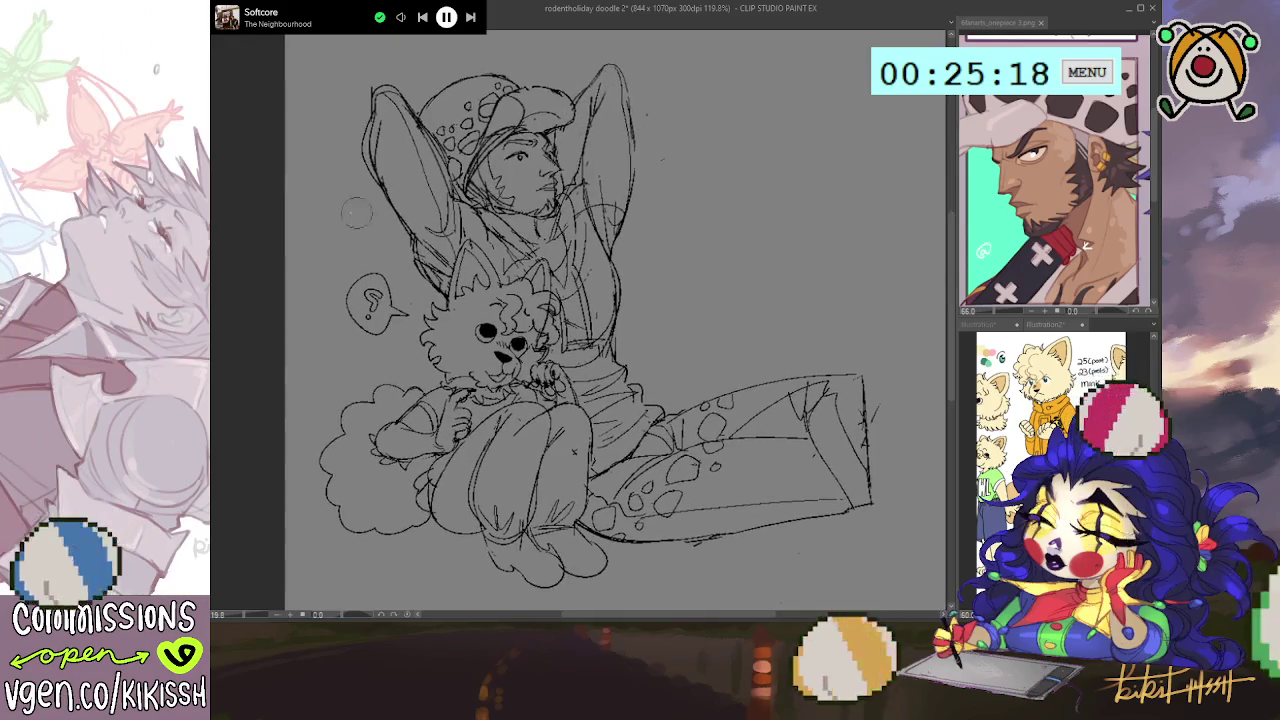
pyautogui.press('h')
pyautogui.hotkey('ctrl', 'z')
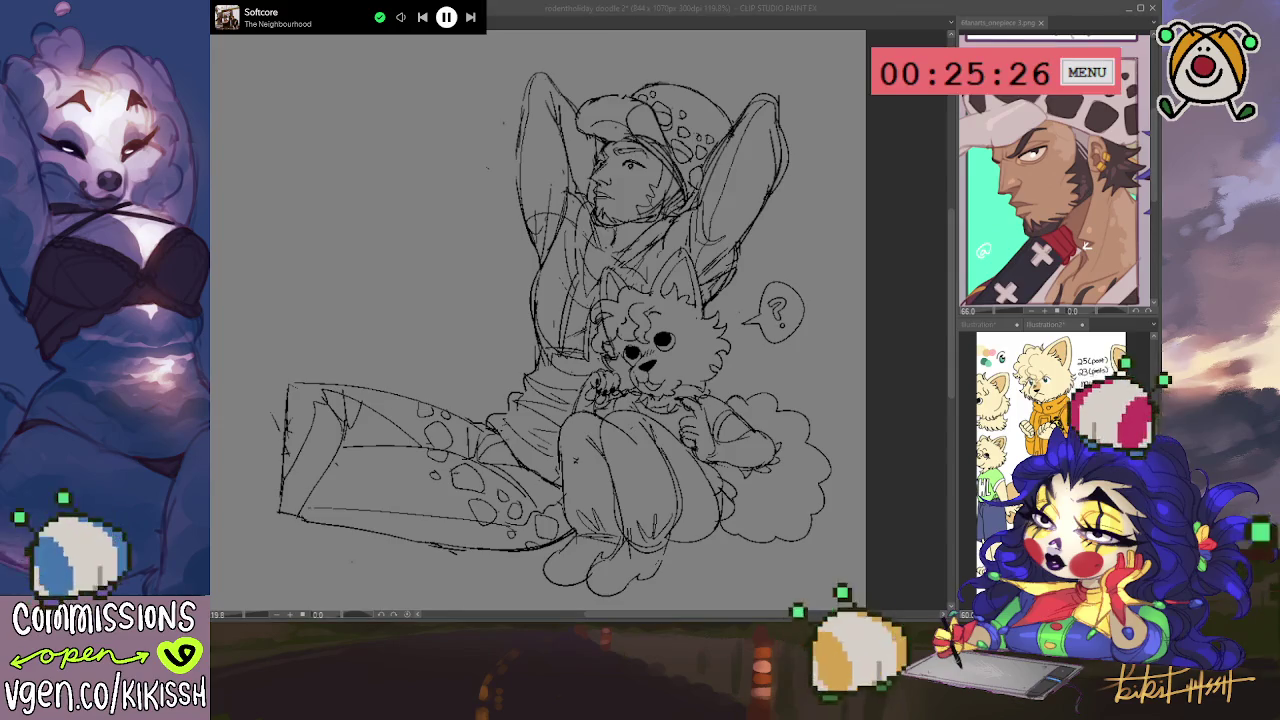
pyautogui.click(868, 507)
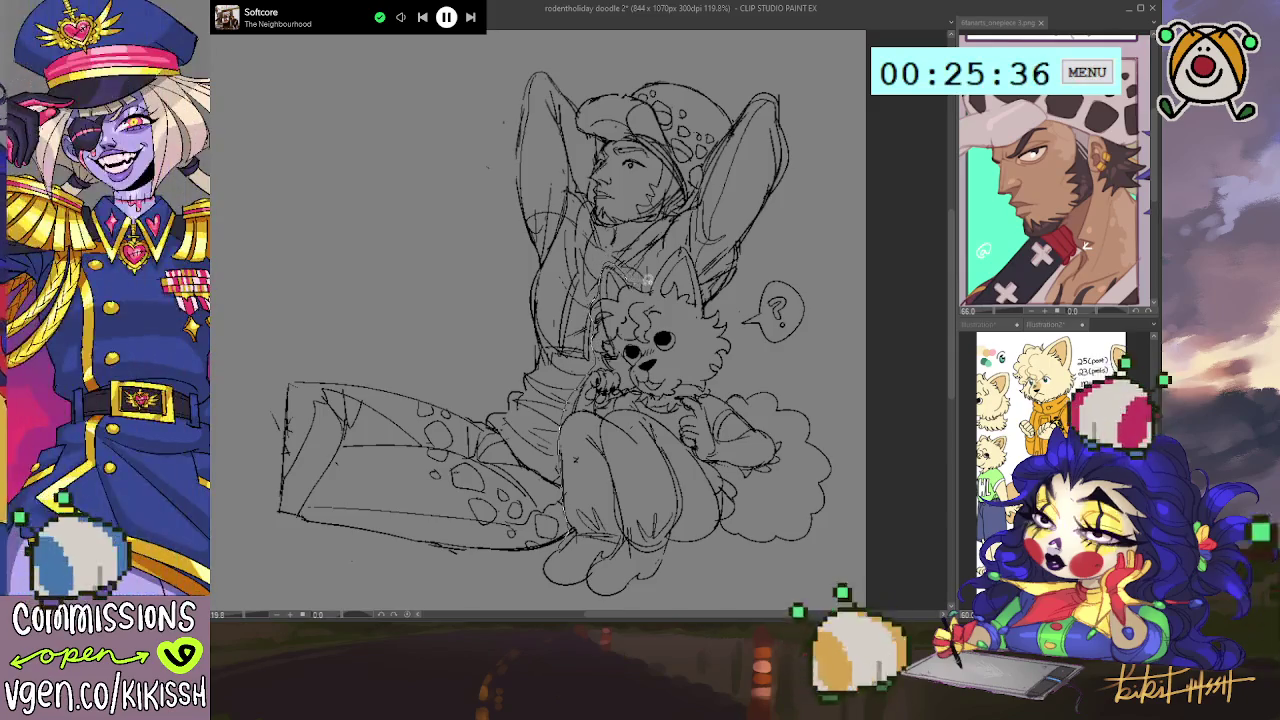
# - Lasso the whole figure, scale it up slightly, and move it to a more central position
pyautogui.moveTo(713, 302)
pyautogui.mouseDown()
pyautogui.moveTo(489, 80)
pyautogui.moveTo(484, 600)
pyautogui.moveTo(558, 440)
pyautogui.mouseUp()
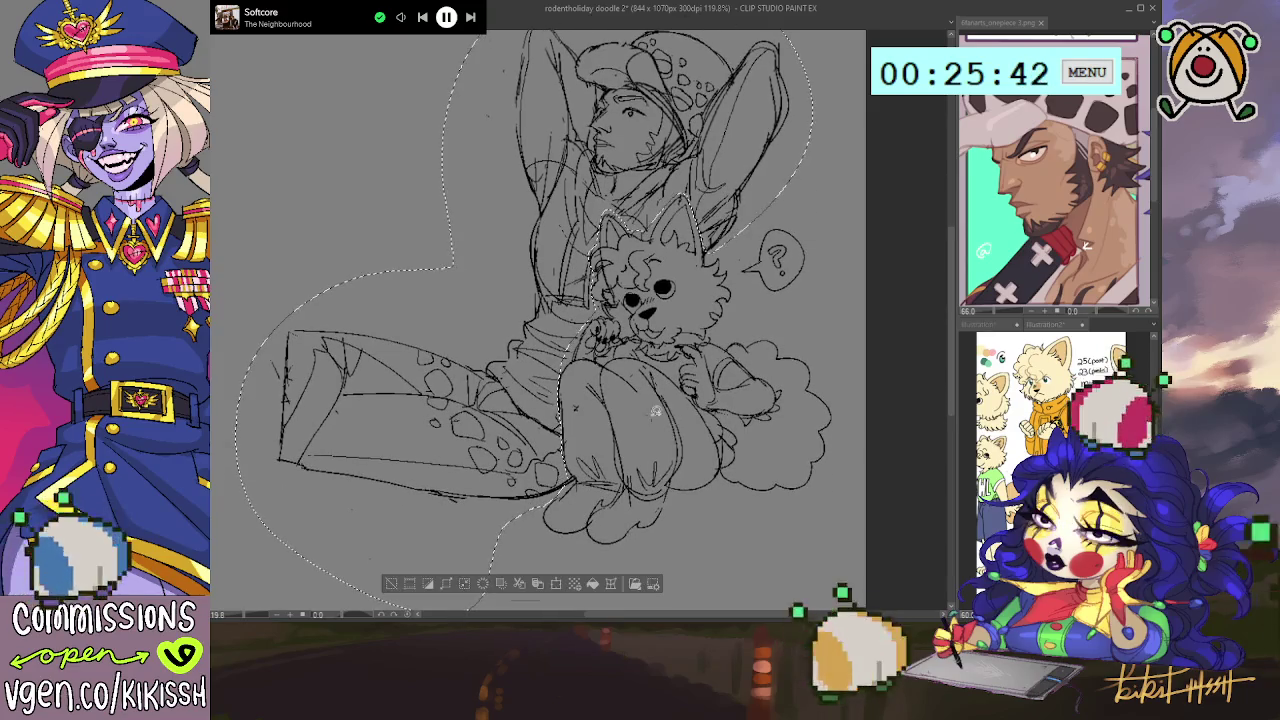
pyautogui.hotkey('ctrl', 't')
pyautogui.scroll(-3, 655, 420)
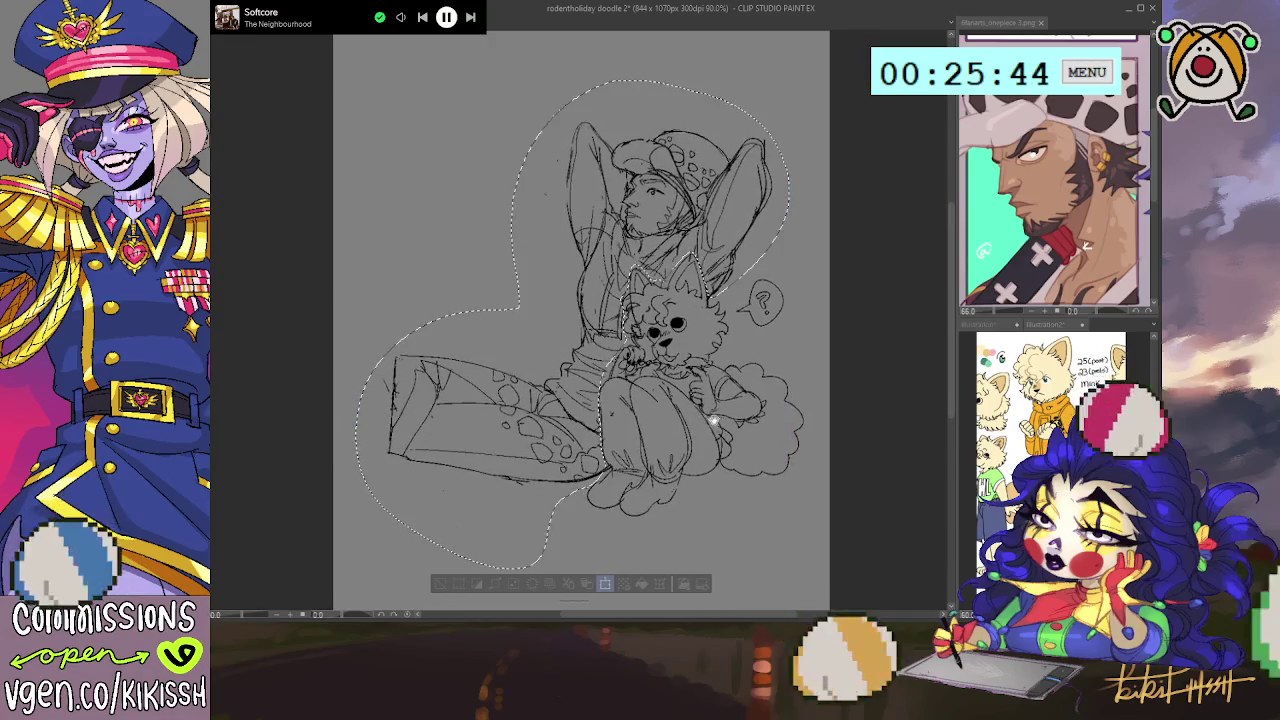
pyautogui.moveTo(355, 80); pyautogui.dragTo(332, 53)
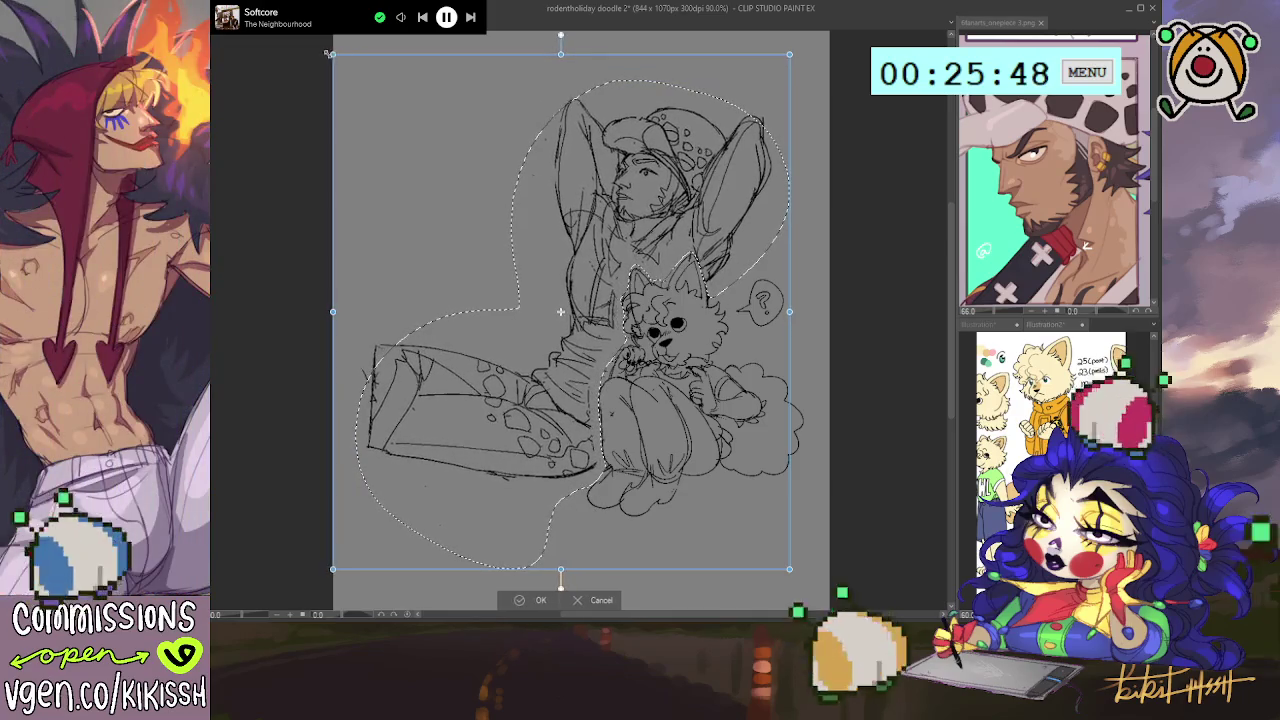
pyautogui.moveTo(672, 276); pyautogui.dragTo(678, 293)
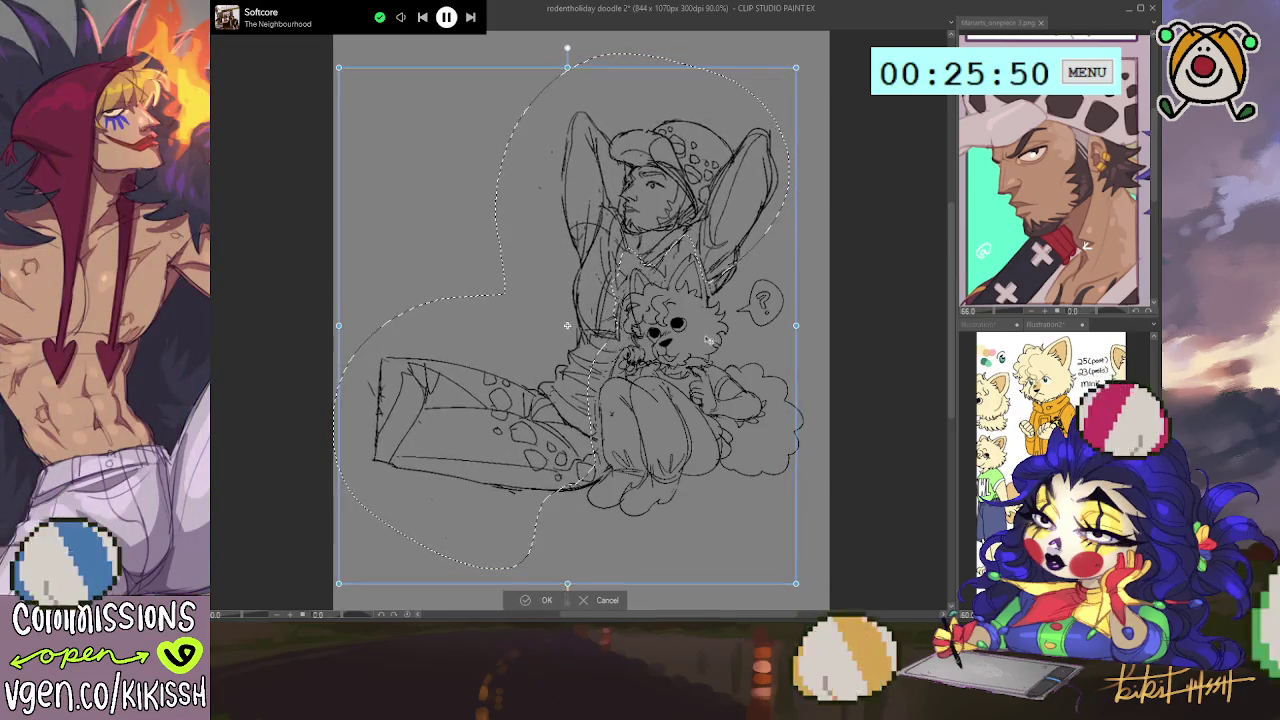
pyautogui.moveTo(707, 341); pyautogui.dragTo(717, 347)
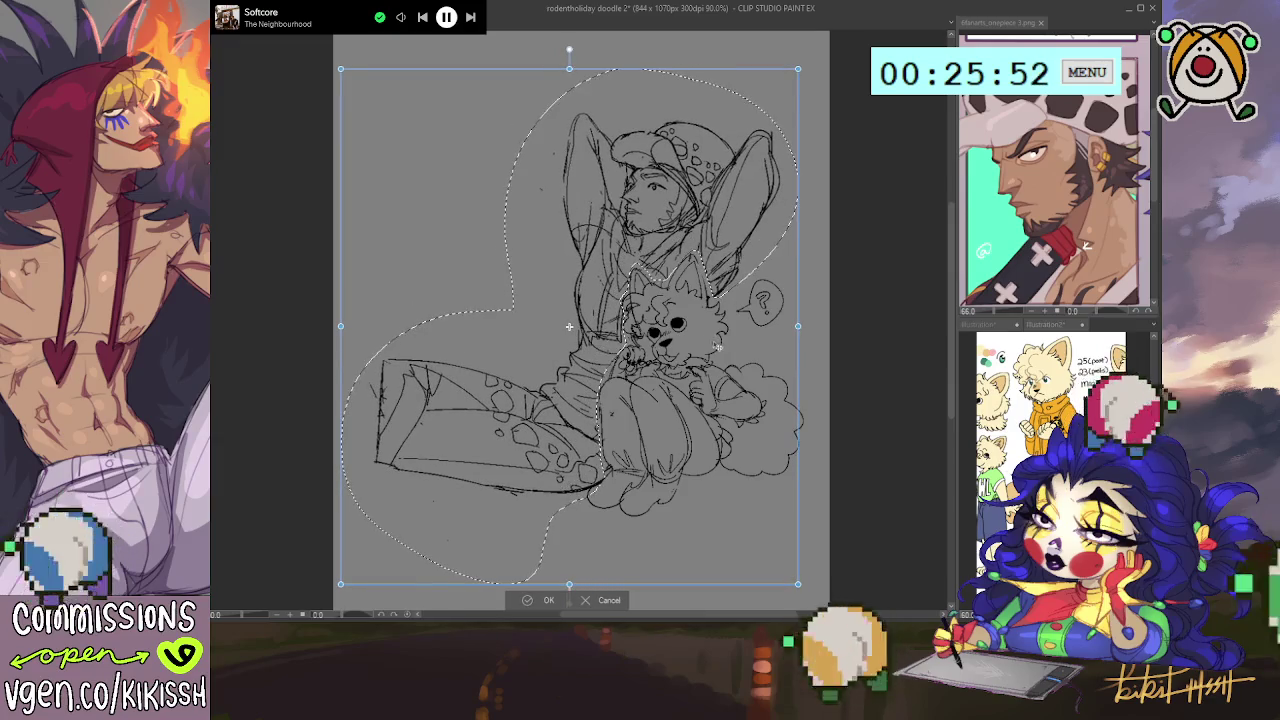
pyautogui.moveTo(719, 357); pyautogui.dragTo(720, 358)
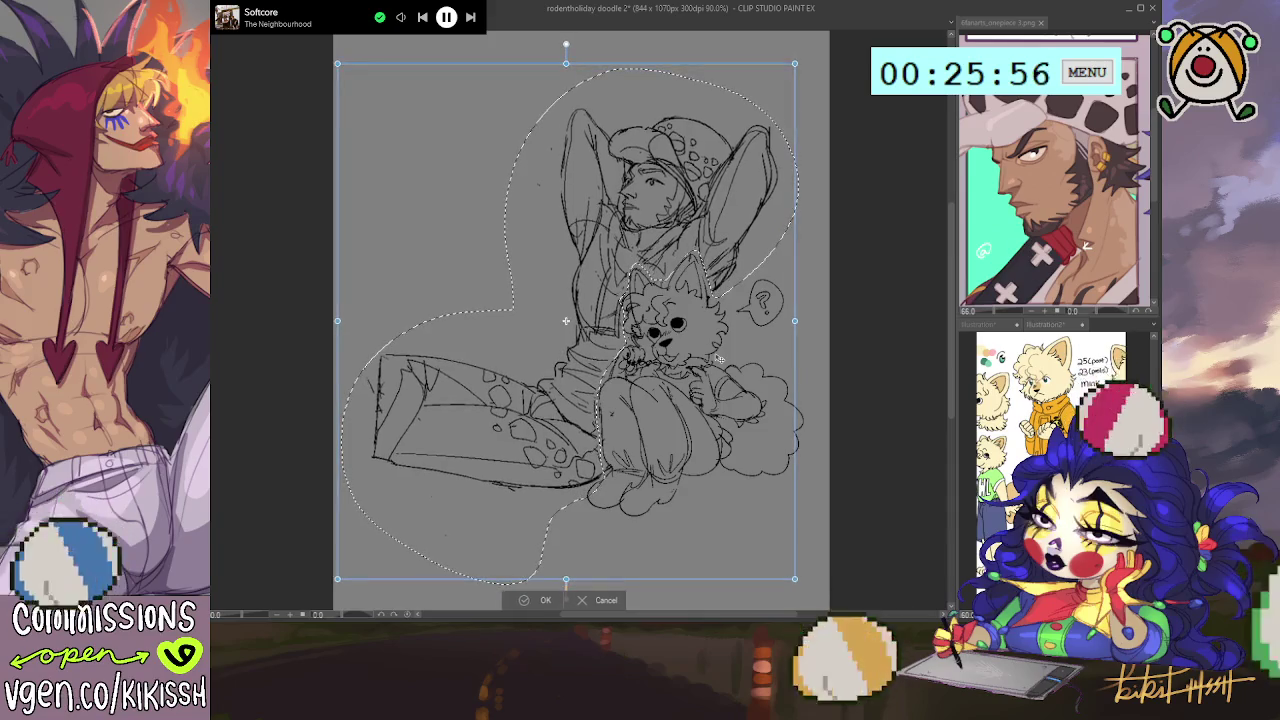
pyautogui.moveTo(718, 358); pyautogui.dragTo(720, 344)
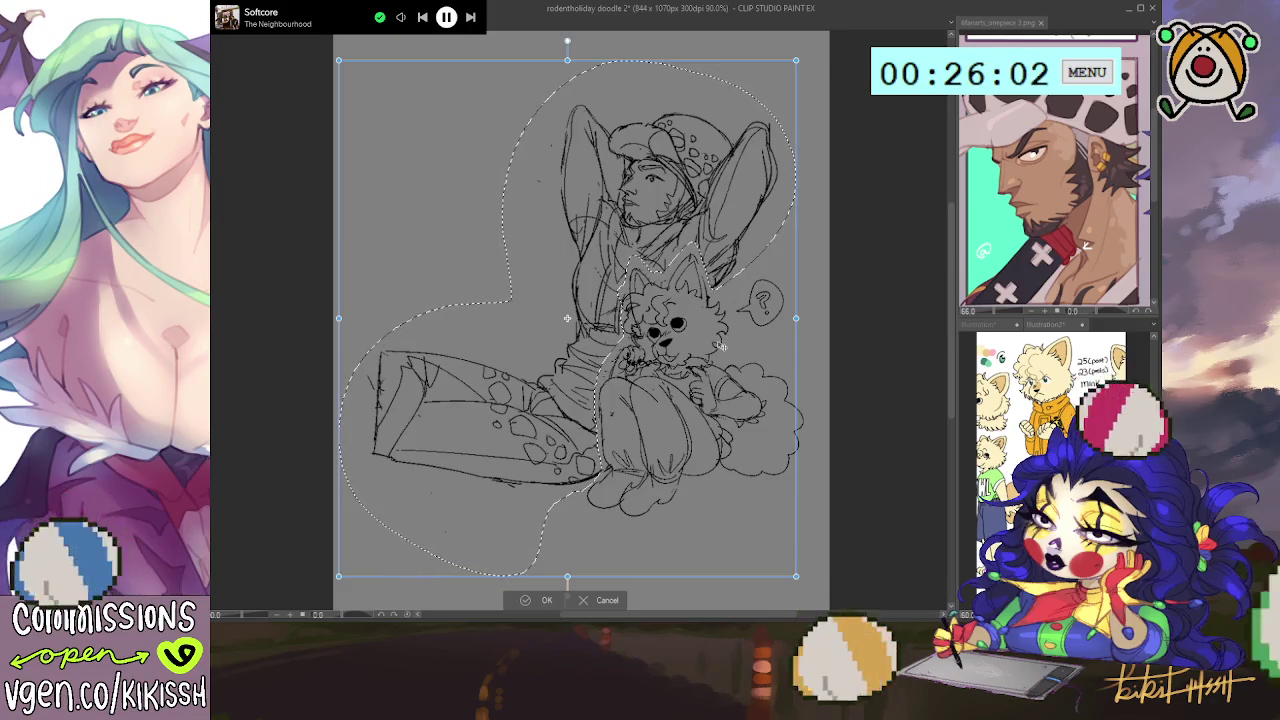
pyautogui.press('Return')
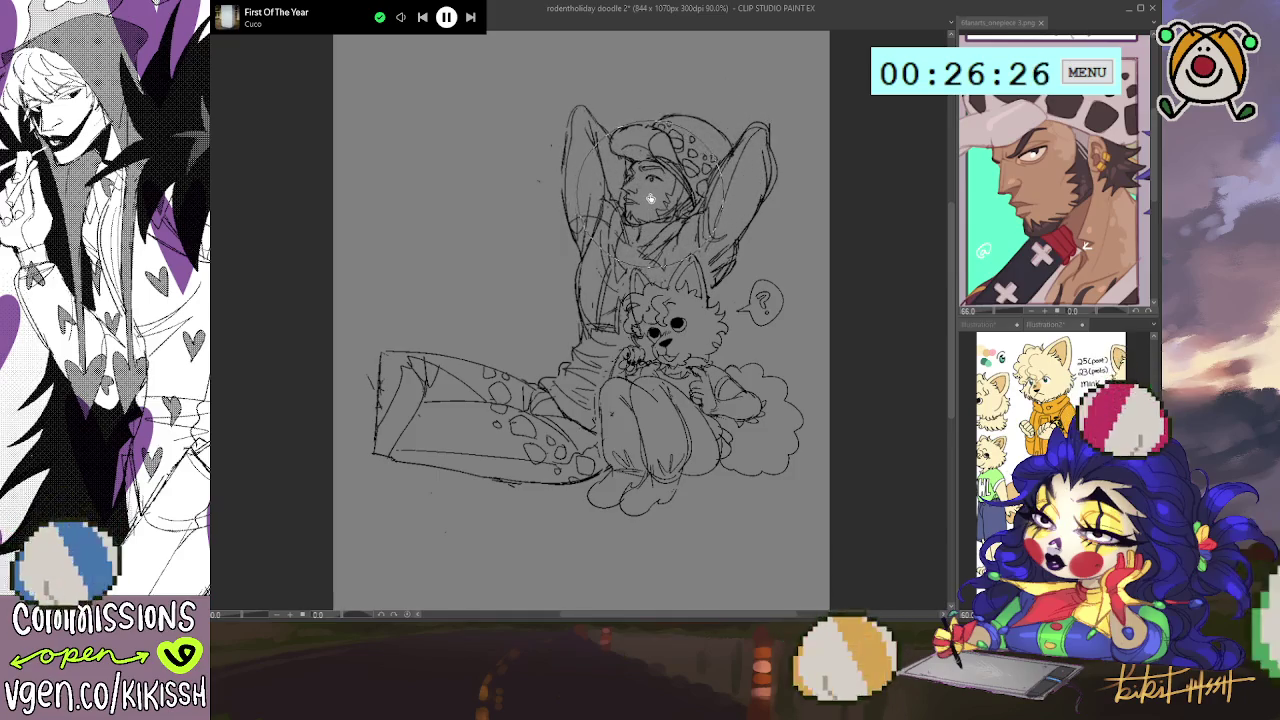
pyautogui.hscroll(-1, 896, 290)
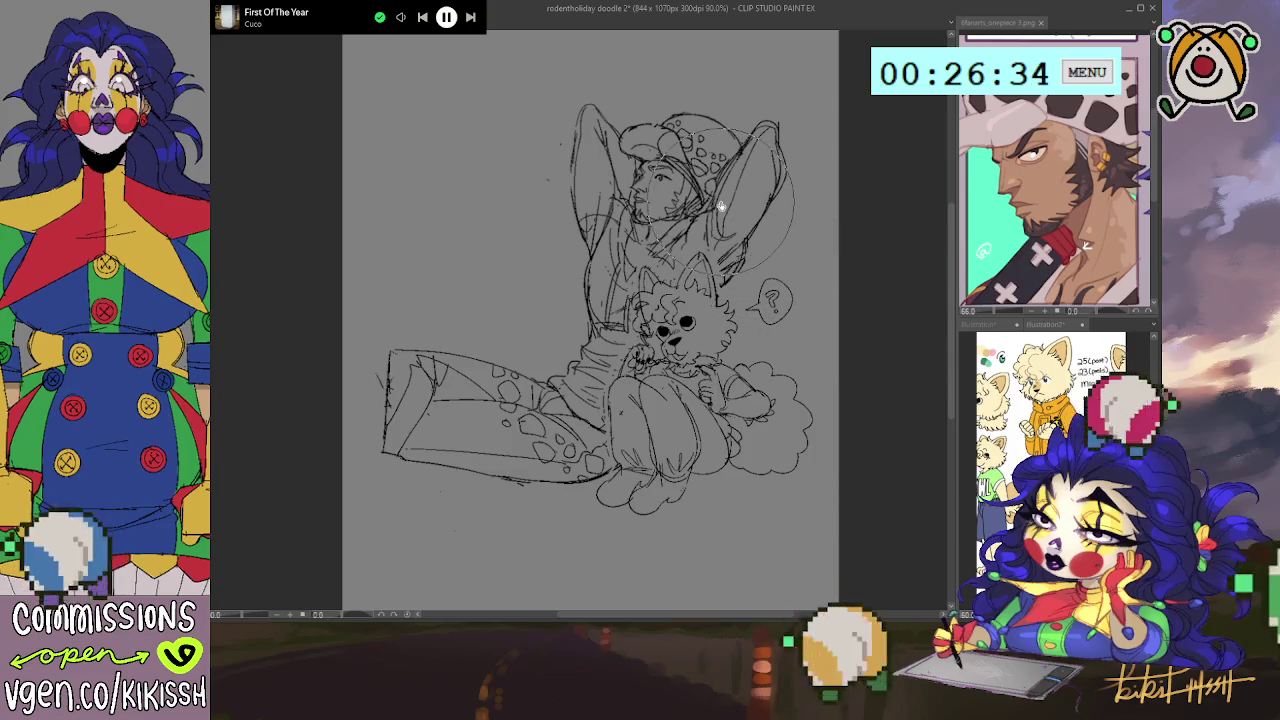
pyautogui.scroll(1, 718, 203)
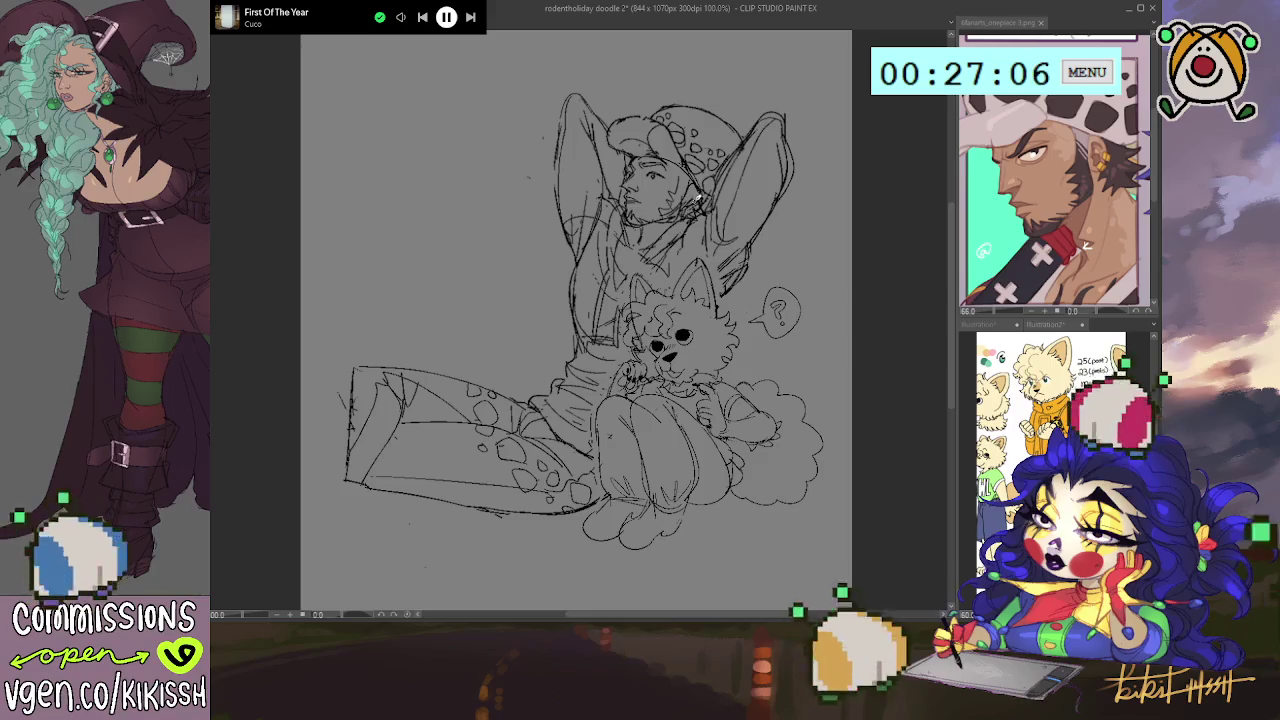
pyautogui.moveTo(769, 202)
pyautogui.mouseDown()
pyautogui.moveTo(688, 218)
pyautogui.moveTo(697, 198)
pyautogui.mouseUp()
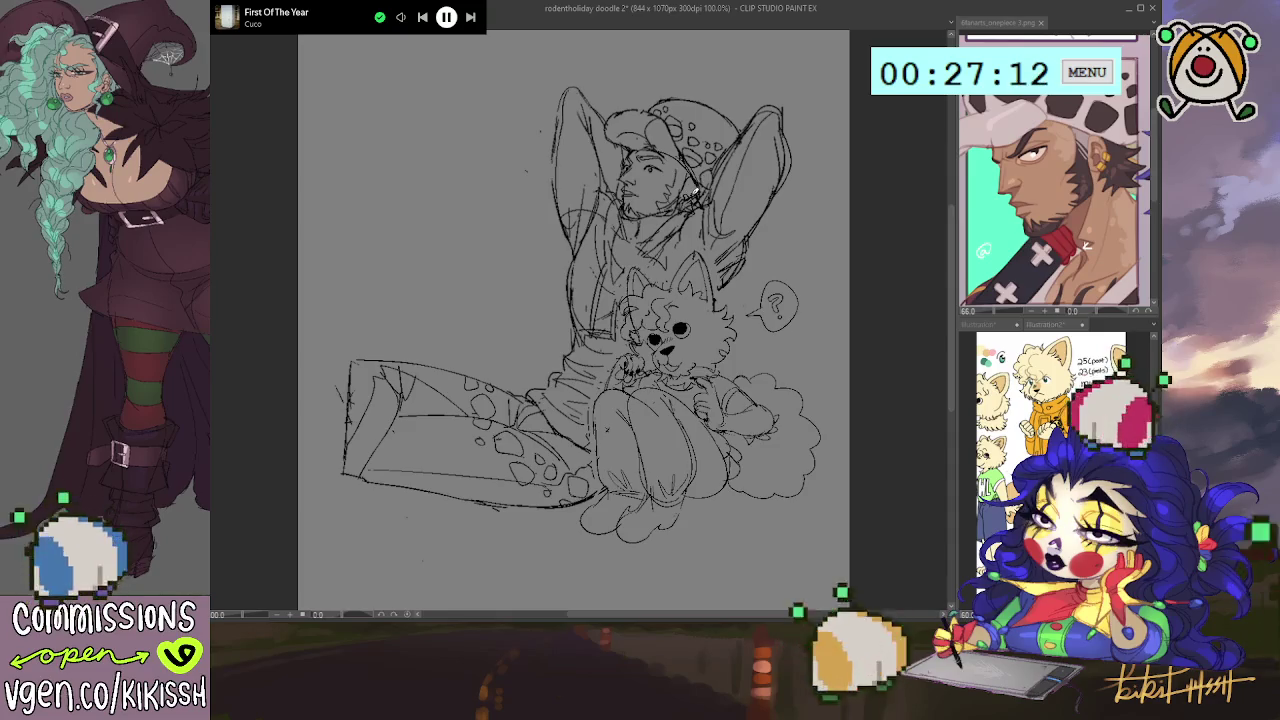
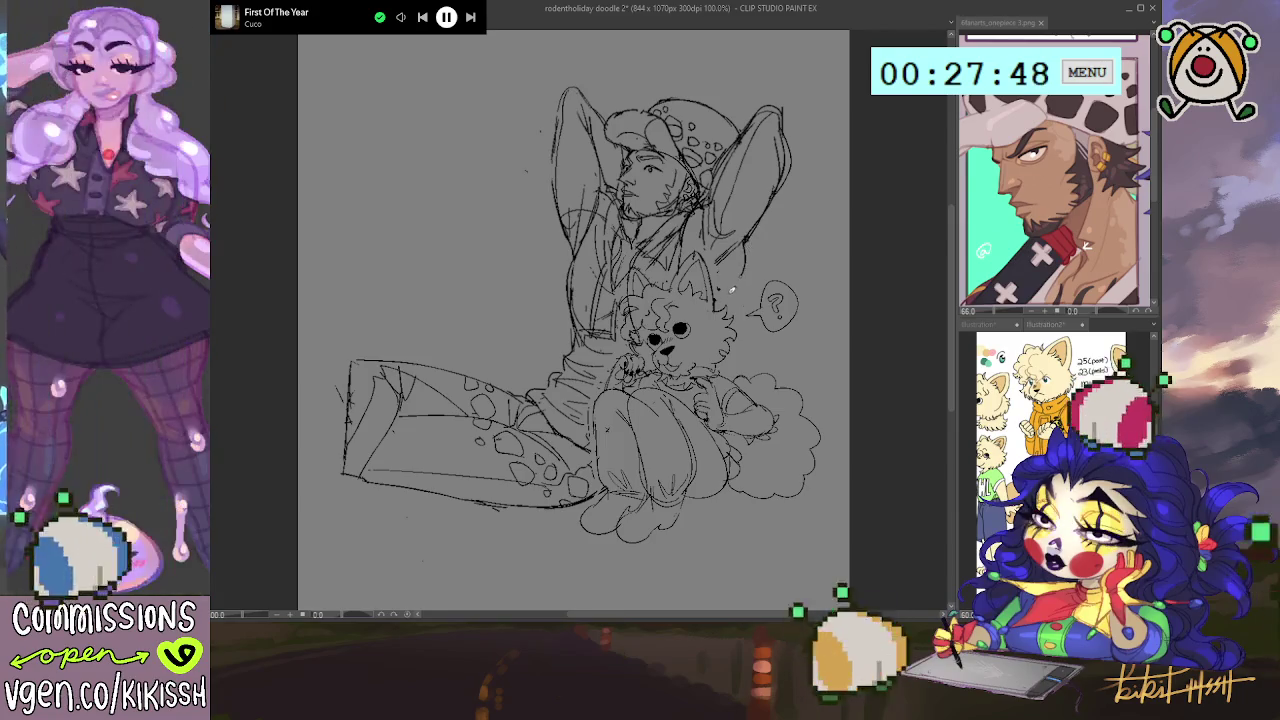
# - Add a short pencil stroke beside the man's raised arm and check it in a mirrored view
pyautogui.moveTo(752, 234); pyautogui.dragTo(740, 274)
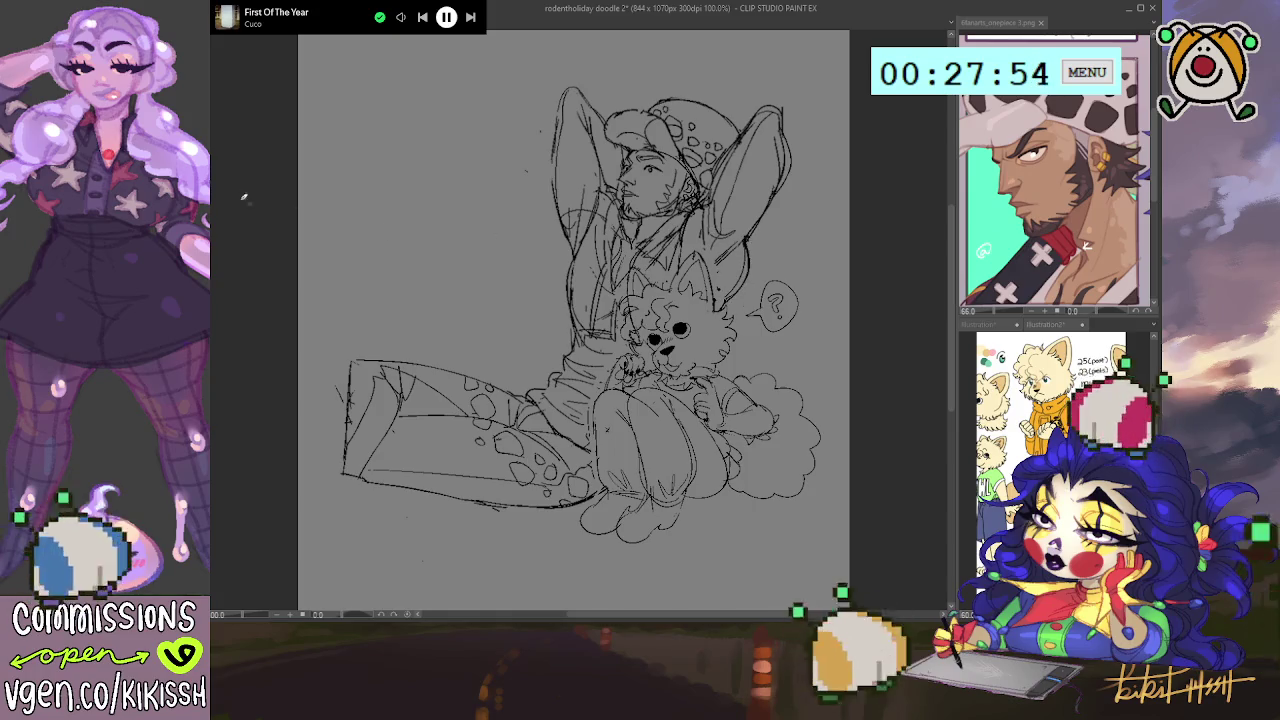
pyautogui.press('h')
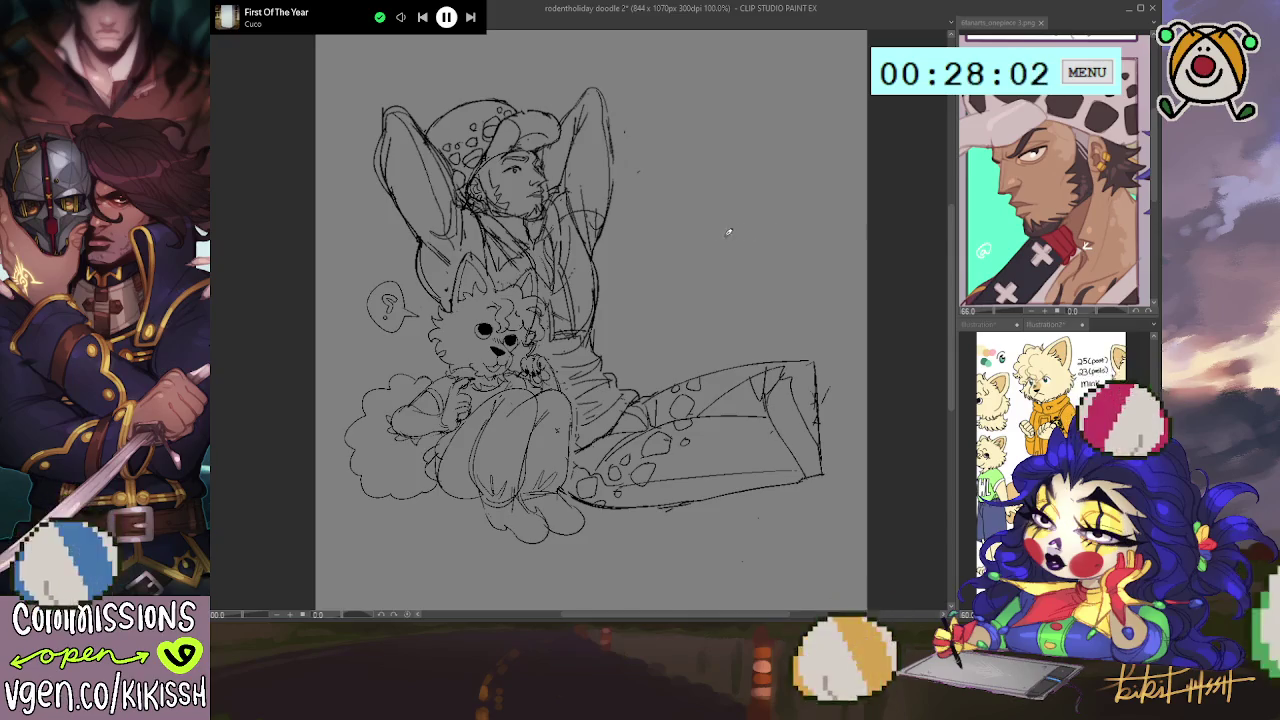
pyautogui.press('h')
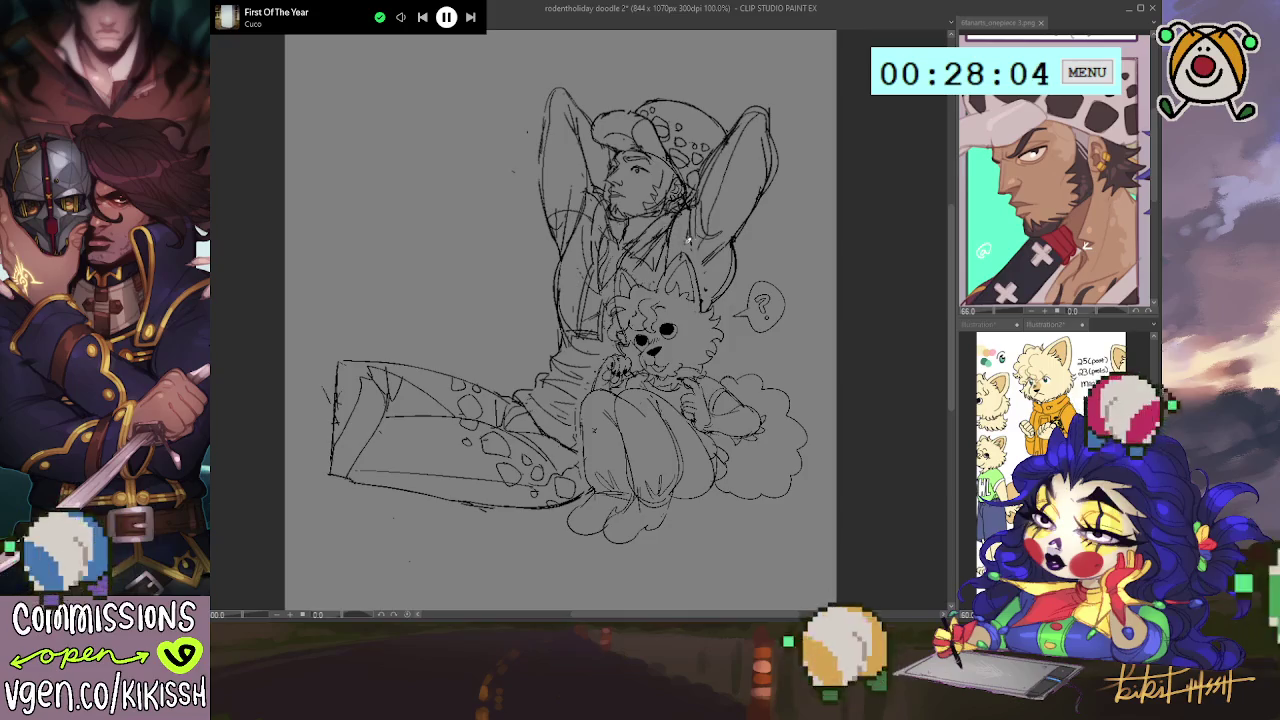
# - Try erasing lines around the spotted leg, then undo so the leg lines stay intact
pyautogui.moveTo(767, 322); pyautogui.dragTo(783, 312)
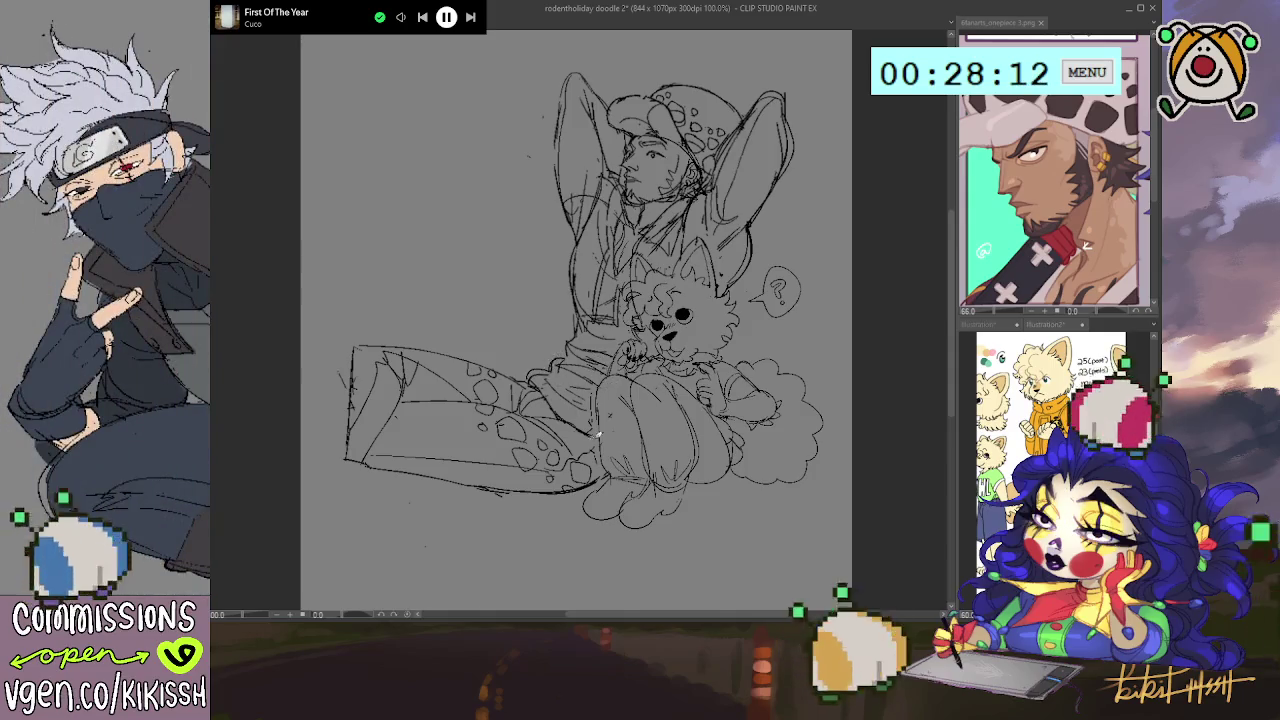
pyautogui.moveTo(515, 470); pyautogui.dragTo(581, 470)
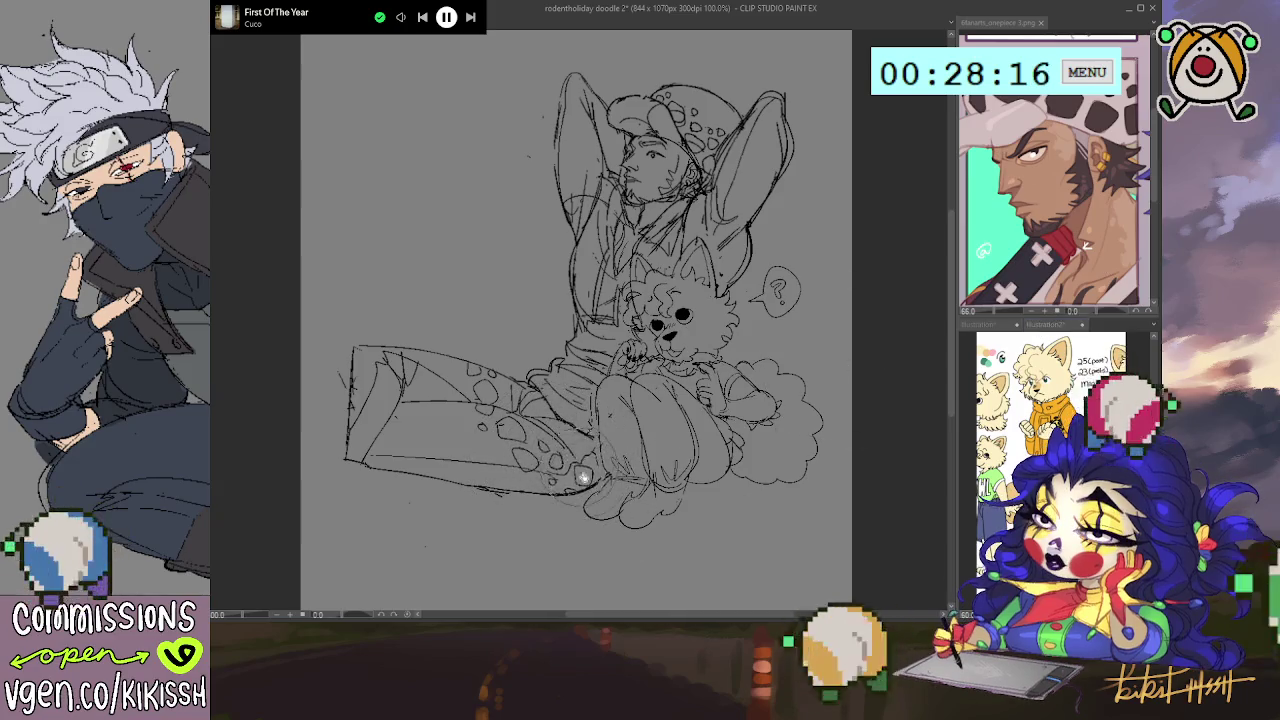
pyautogui.hotkey('ctrl', 'z')
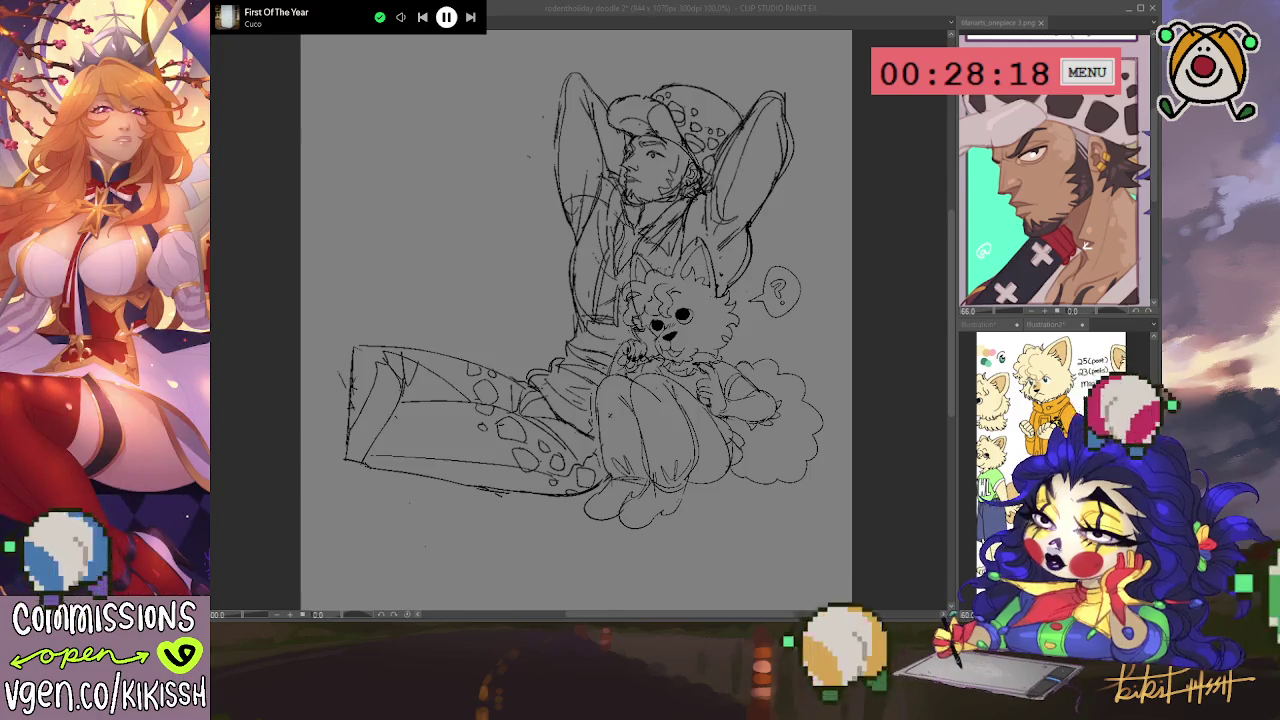
# - Switch to the 'buttons sketches' document
pyautogui.click(886, 383)
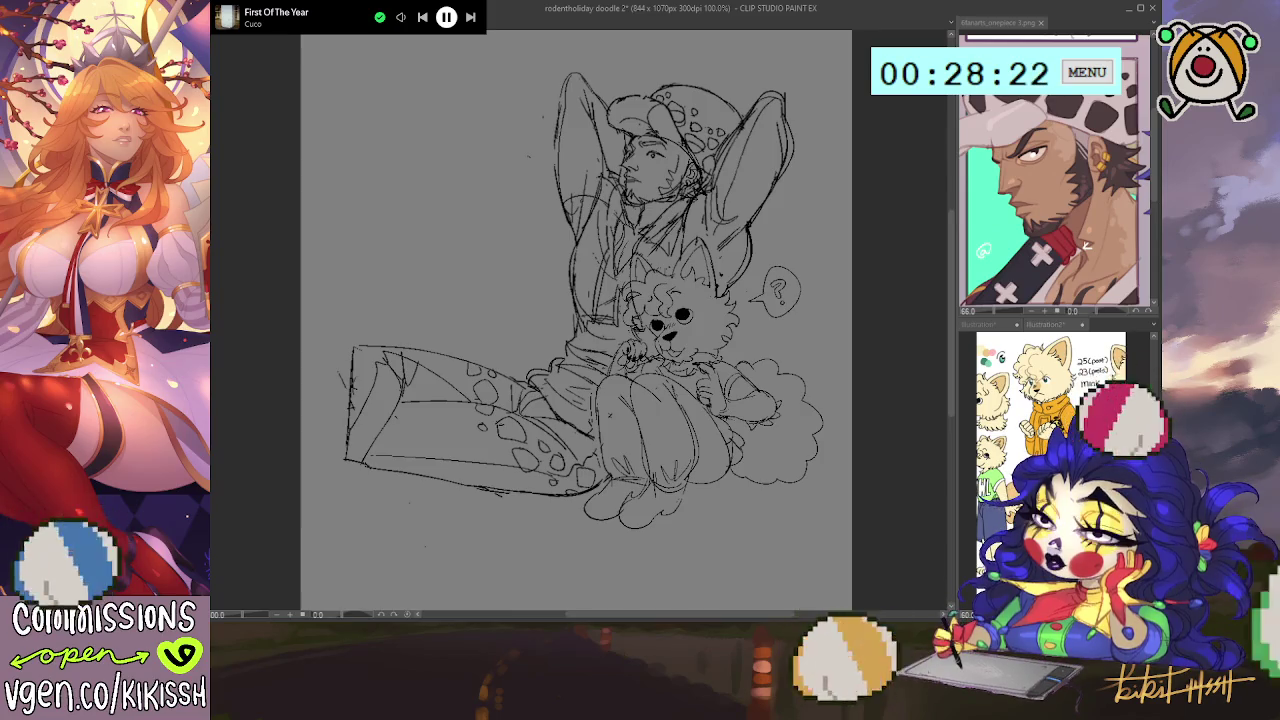
pyautogui.hotkey('alt', 'Tab')
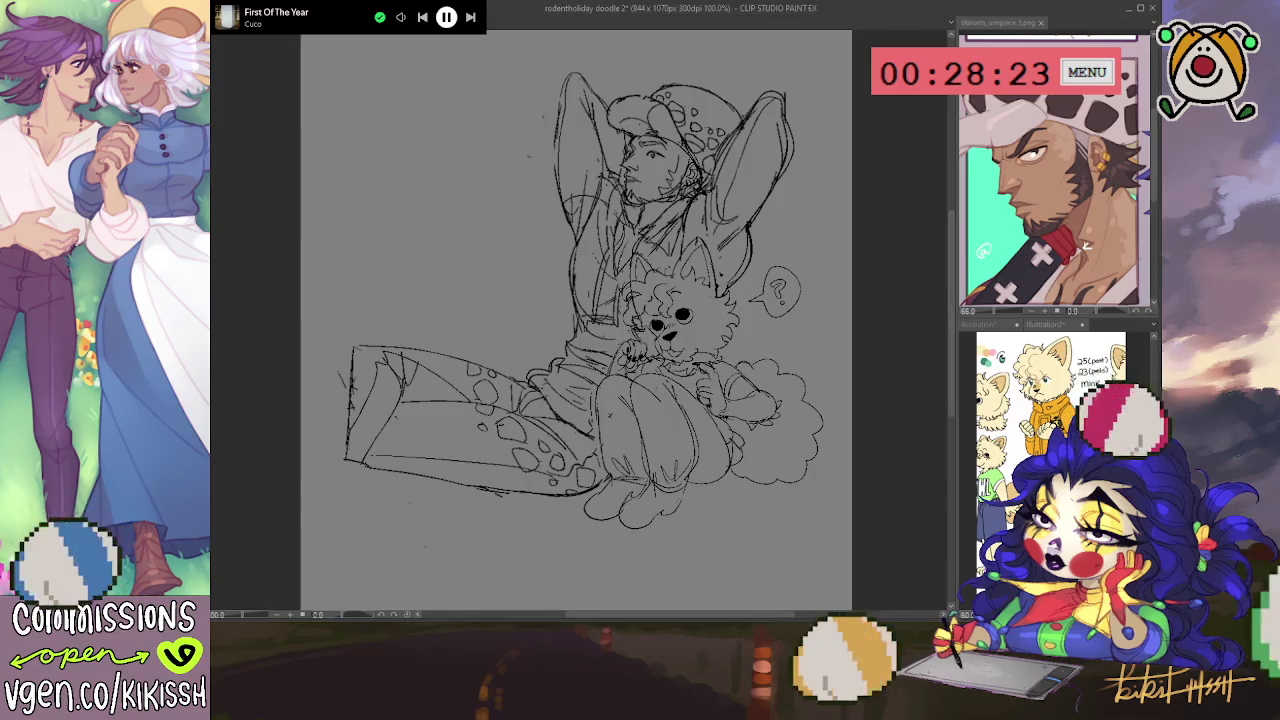
pyautogui.click(243, 33)
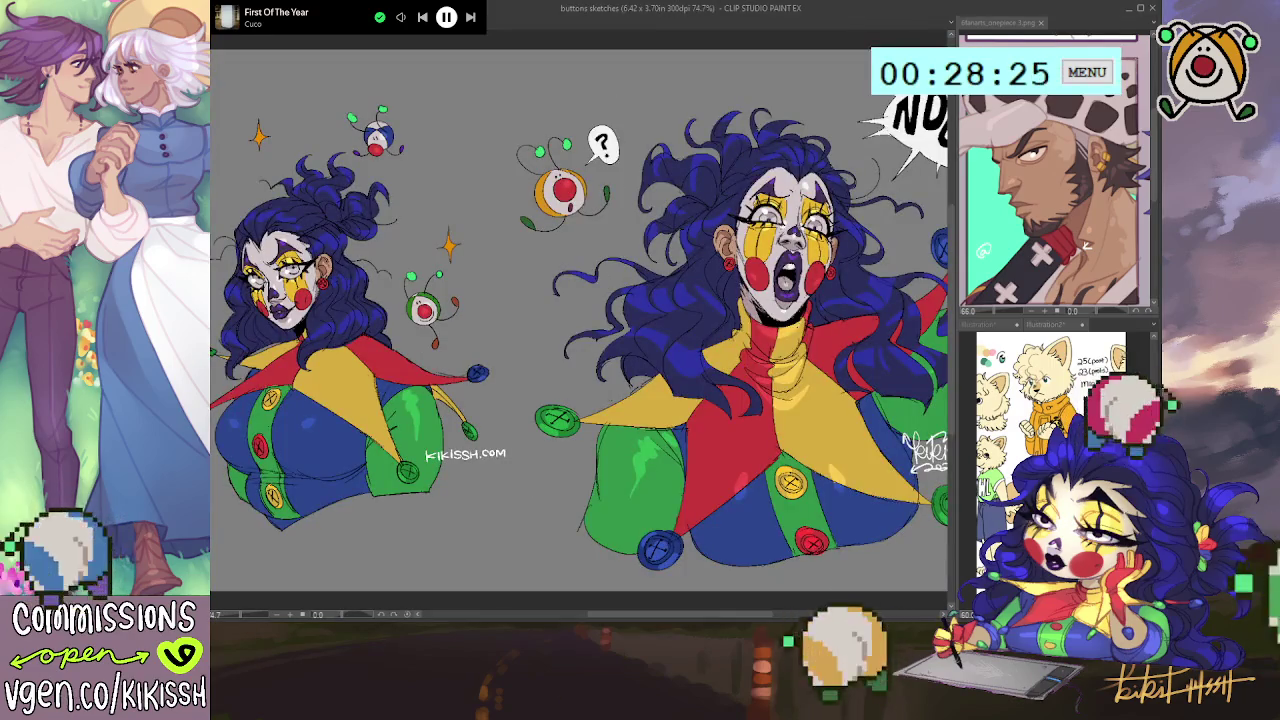
pyautogui.hotkey('ctrl', 'Tab')
pyautogui.hotkey('ctrl', 'alt', '0')
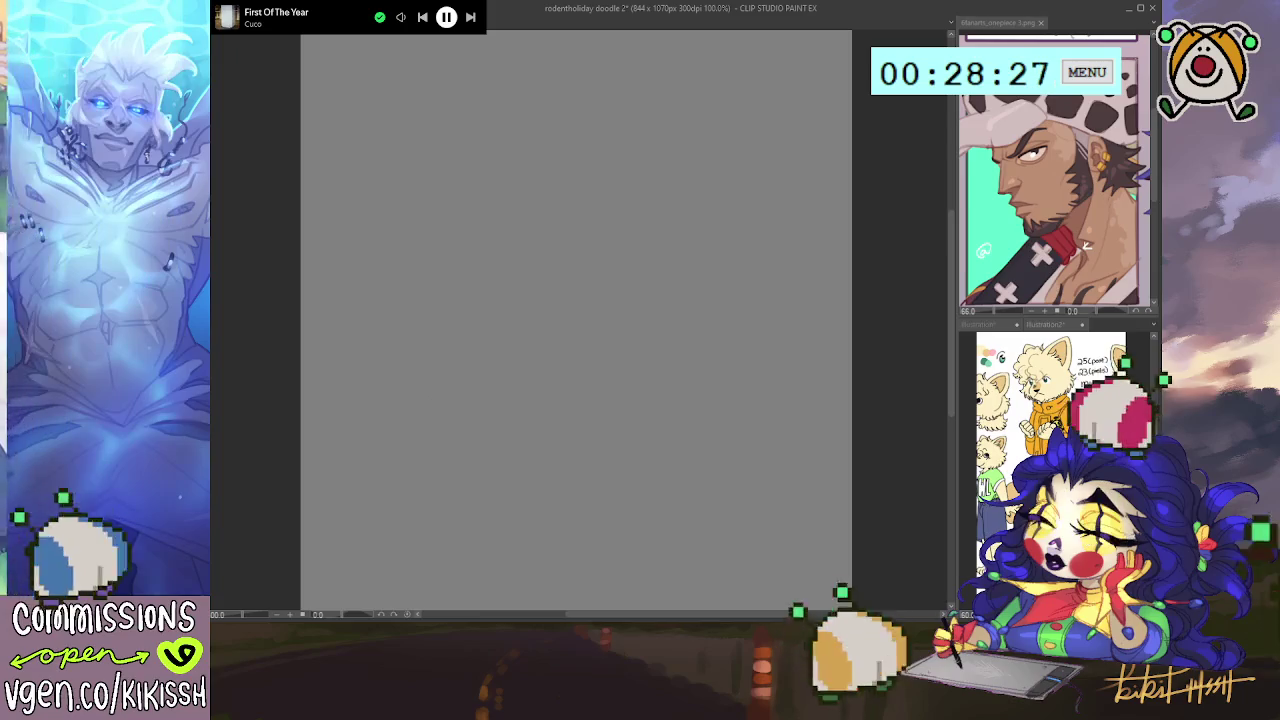
pyautogui.scroll(-1, 648, 292)
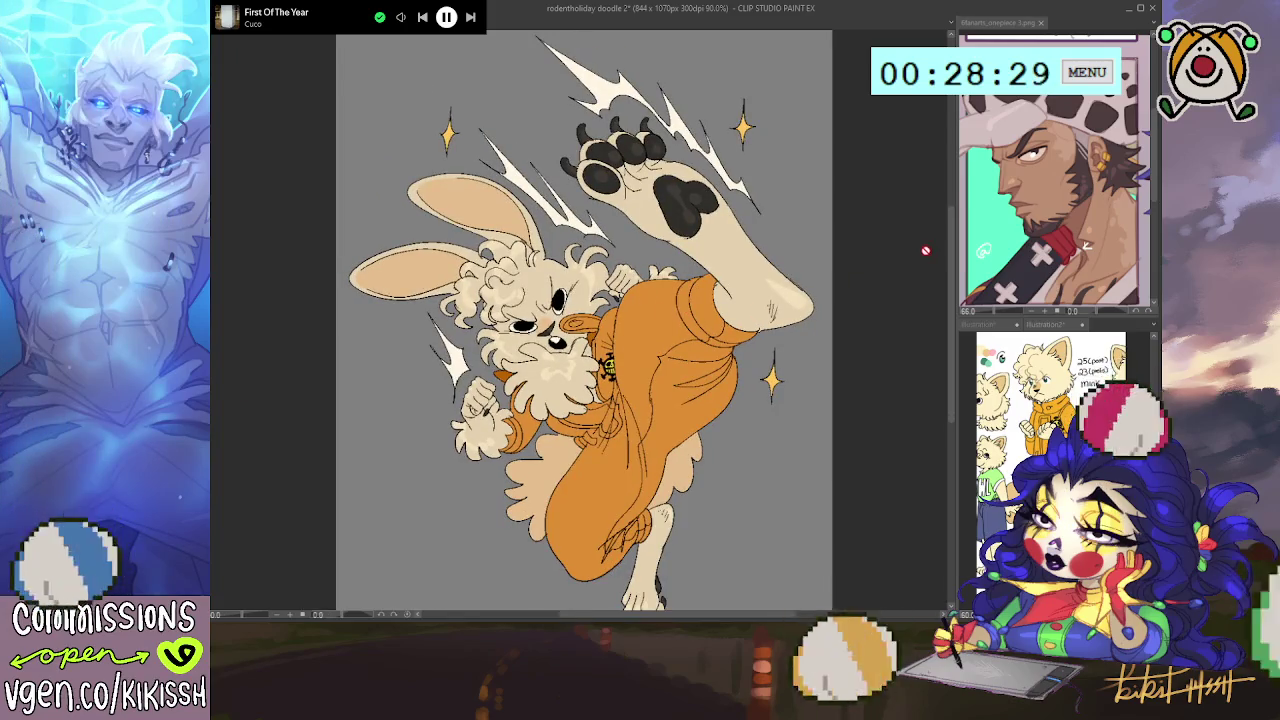
pyautogui.moveTo(949, 222); pyautogui.dragTo(950, 236)
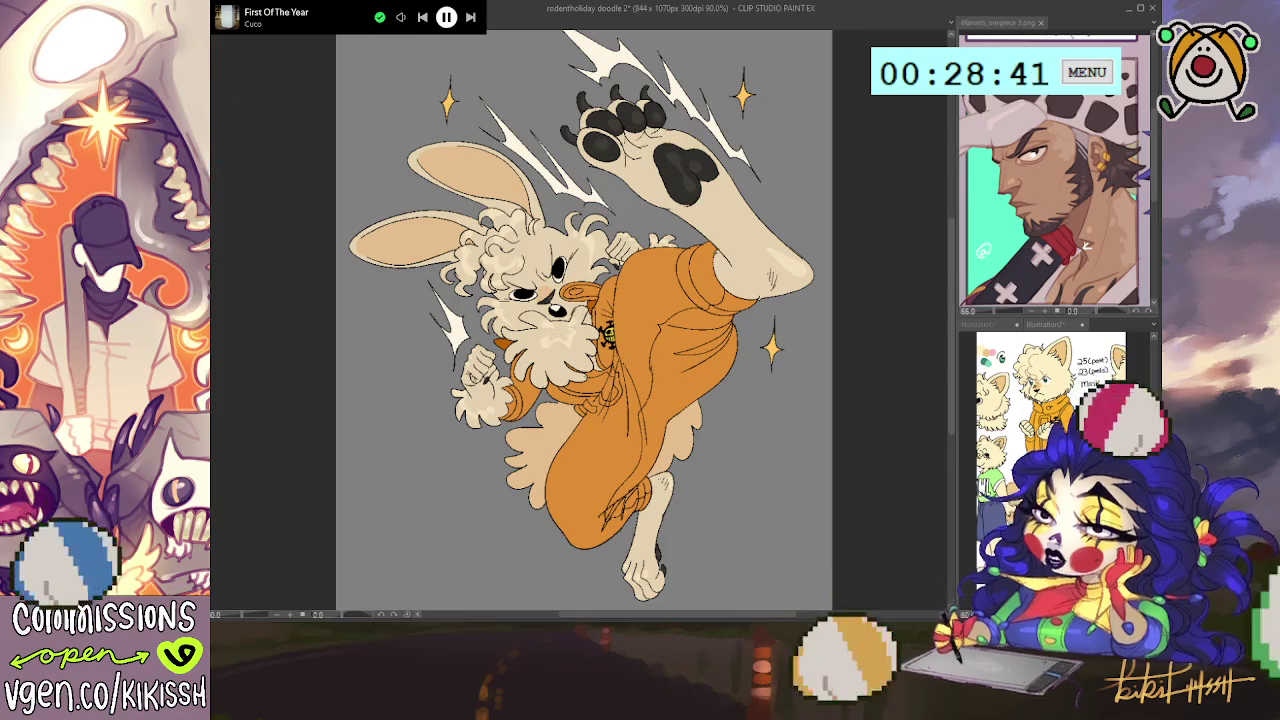
pyautogui.scroll(1, 640, 215)
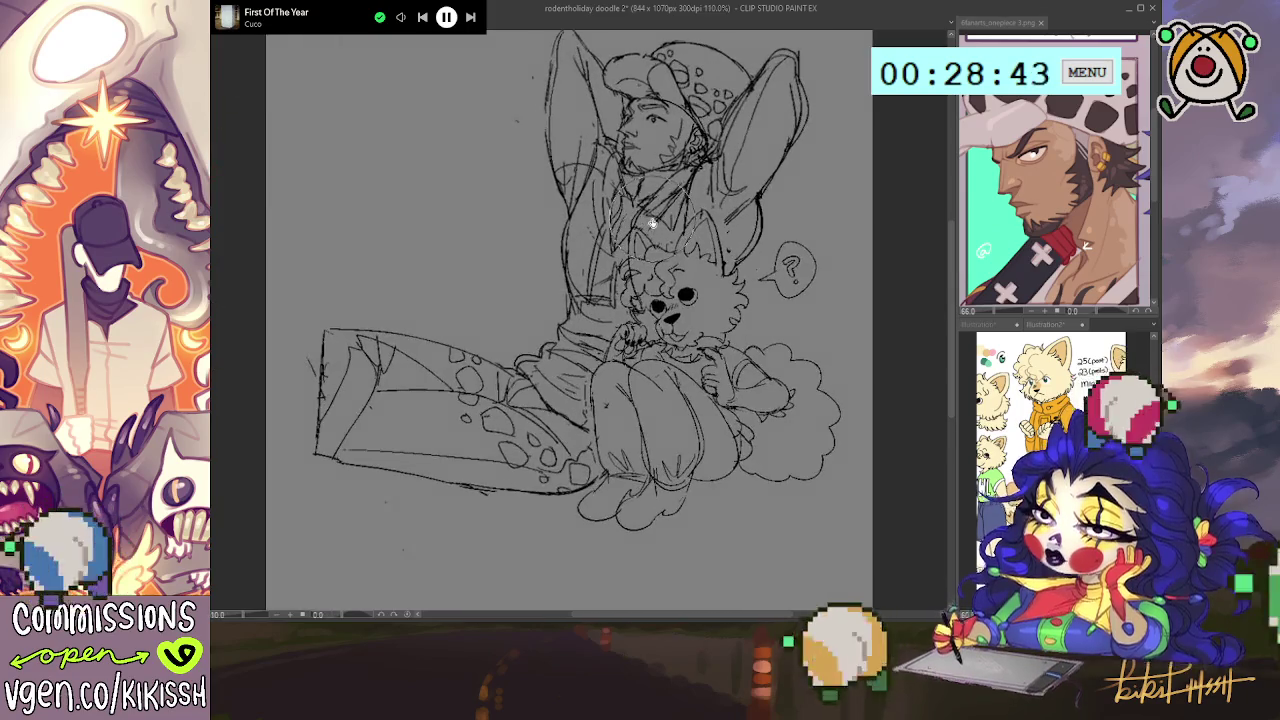
# - Zoom in and darken the pencil outline of the hat's right ear
pyautogui.scroll(1, 948, 233)
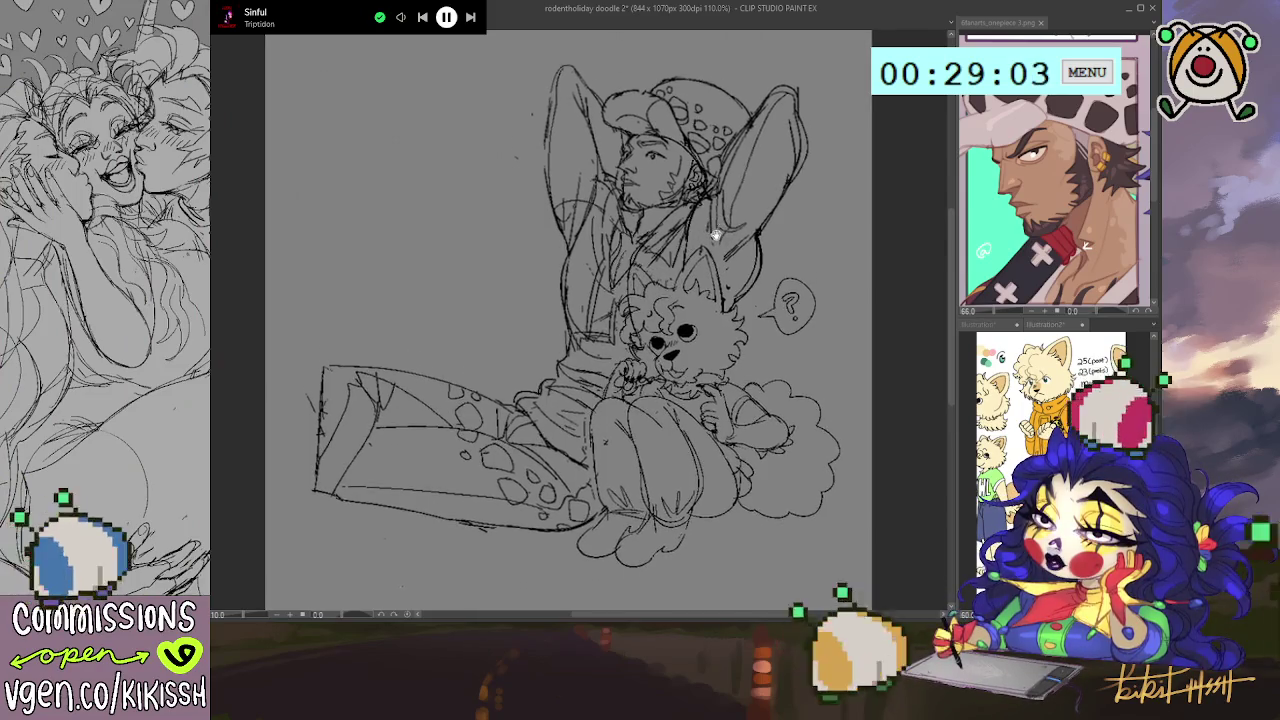
pyautogui.scroll(1, 550, 180)
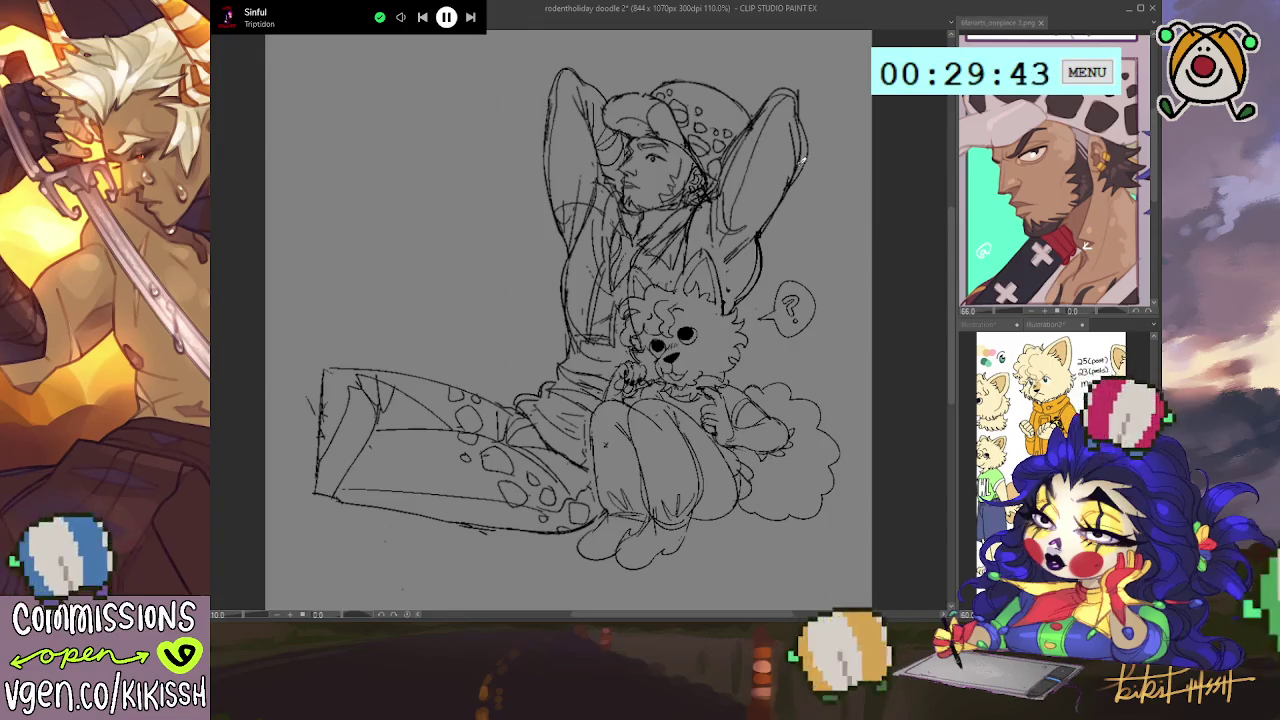
pyautogui.moveTo(792, 176); pyautogui.dragTo(810, 140)
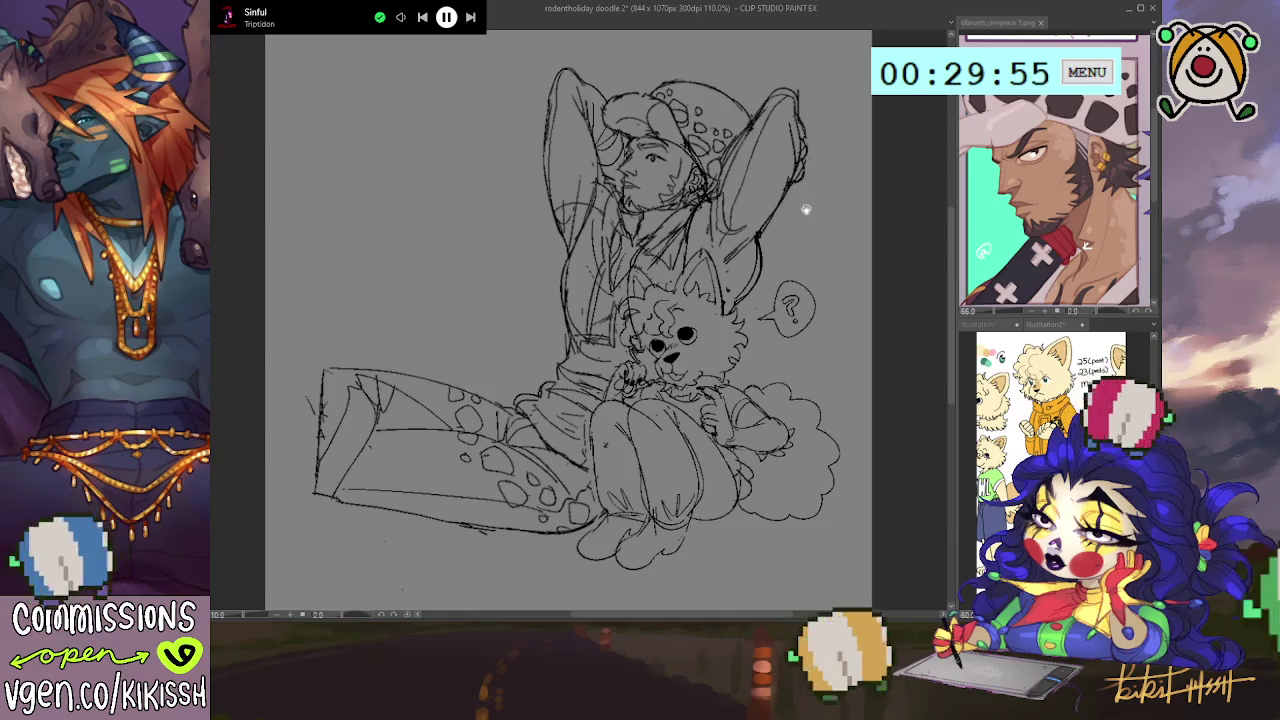
pyautogui.scroll(-2, 806, 200)
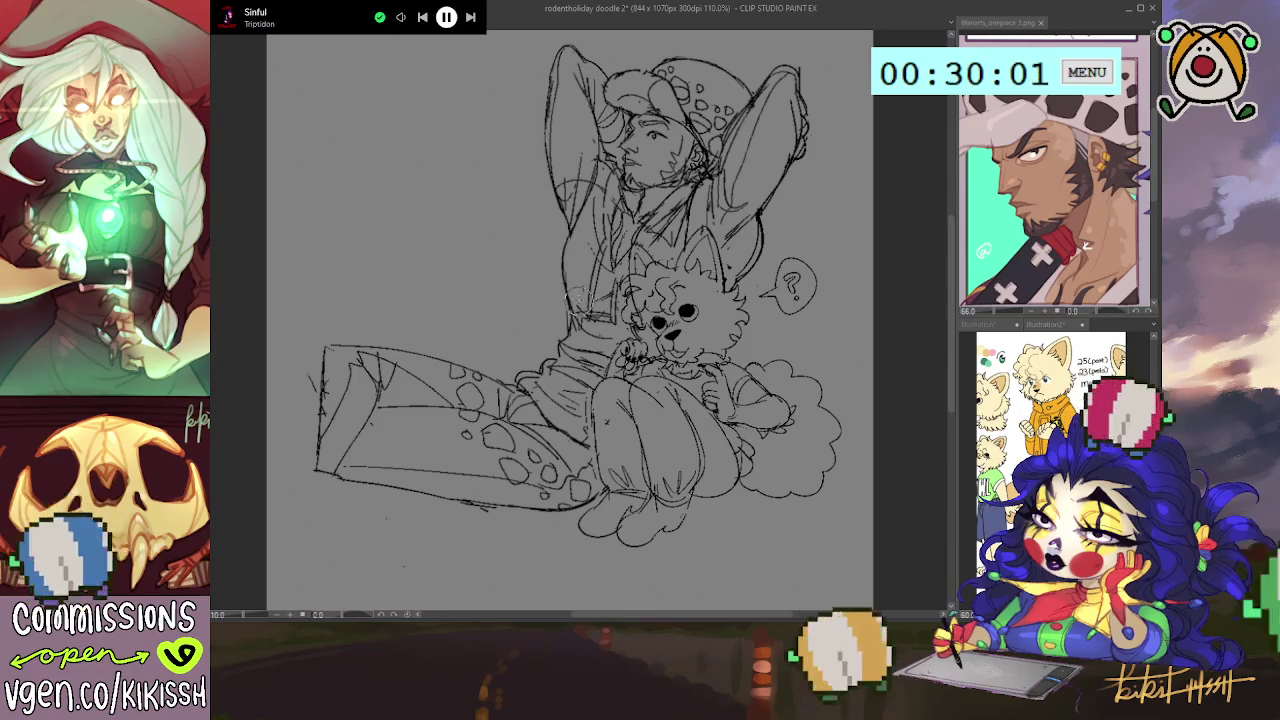
# - Add a new pencil line on the man's torso and zoom back out to 50%
pyautogui.moveTo(604, 290); pyautogui.dragTo(596, 226)
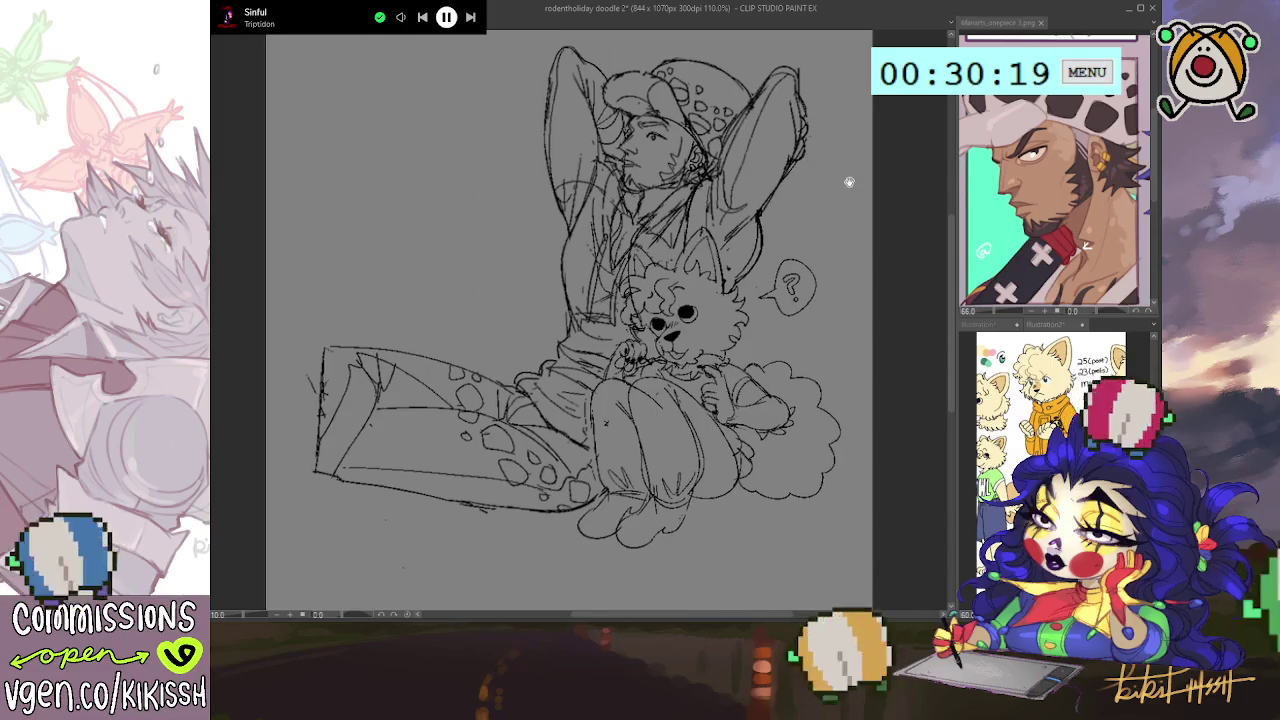
pyautogui.scroll(1, 845, 160)
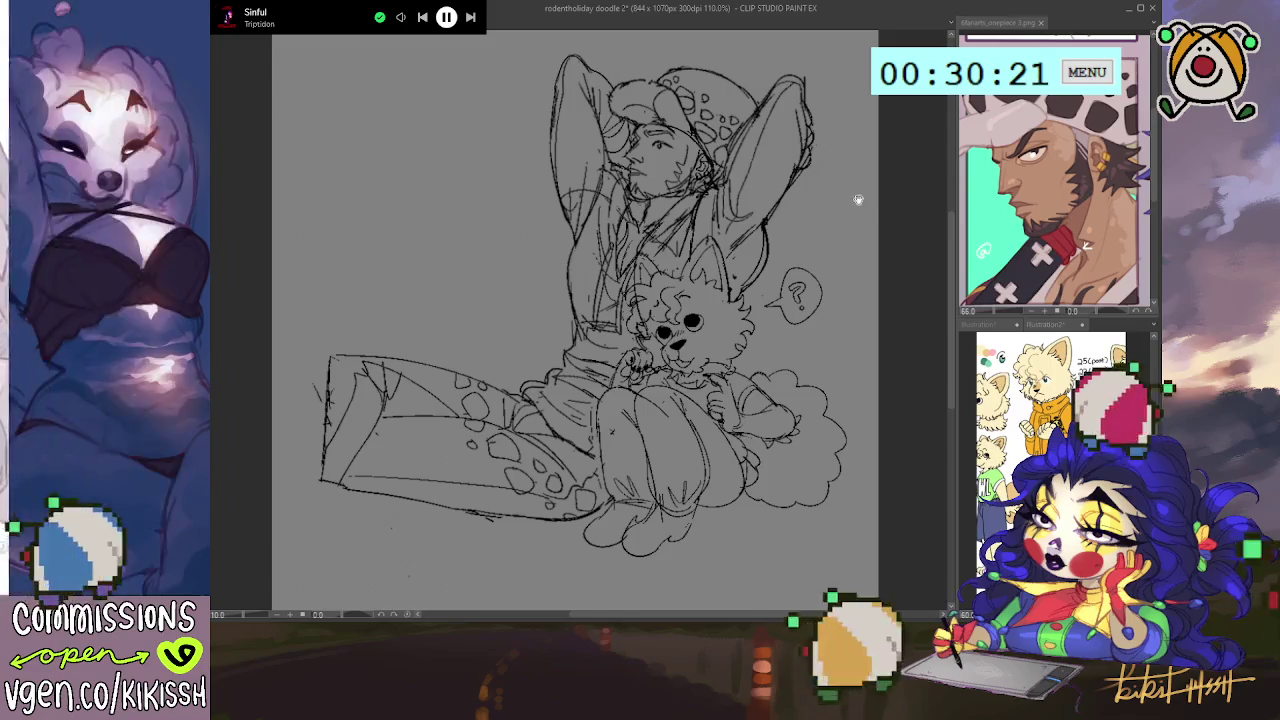
pyautogui.scroll(1, 855, 200)
pyautogui.scroll(-2, 857, 204)
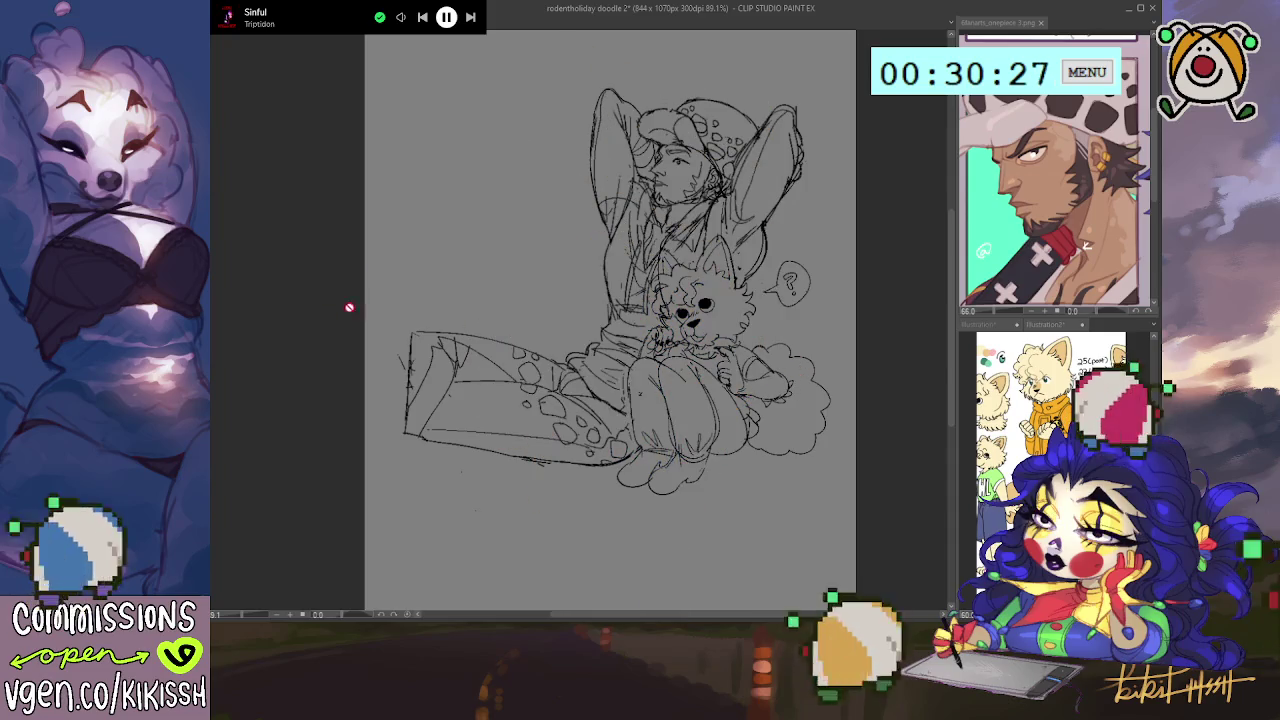
pyautogui.scroll(-3, 338, 260)
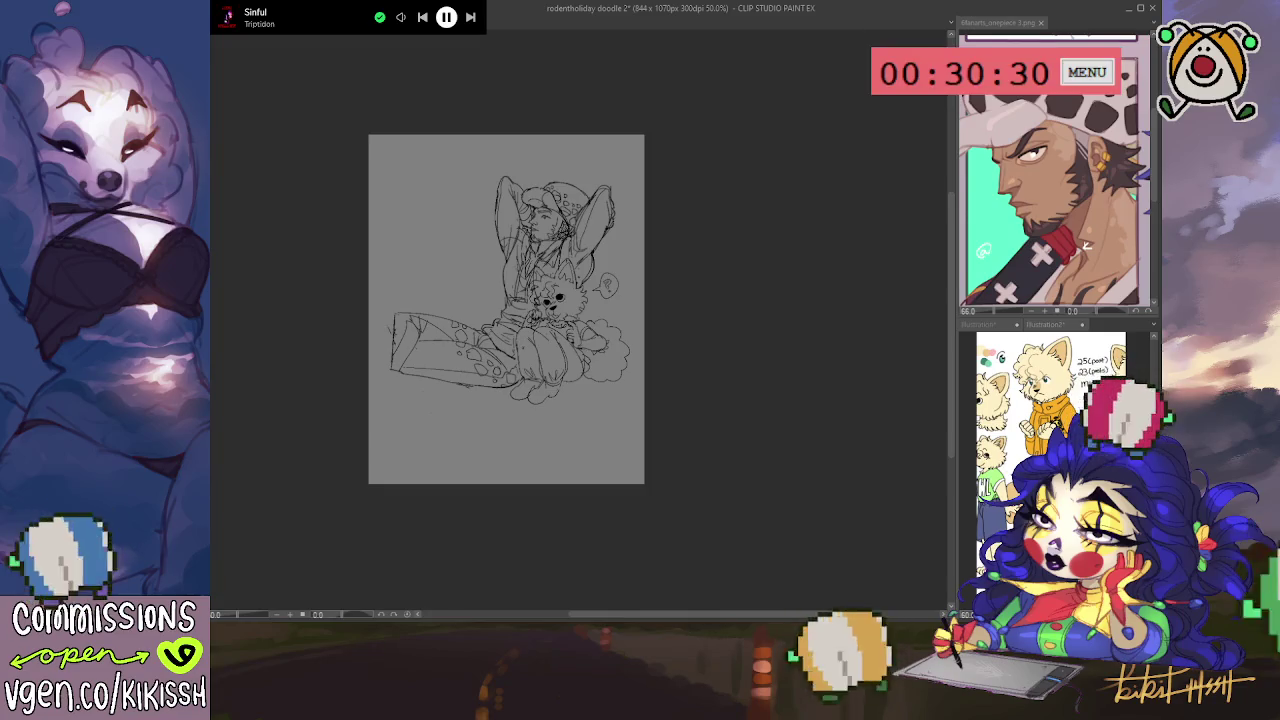
# - Widen the canvas on both sides and fill the new side strips with grey
pyautogui.hotkey('ctrl', 't')
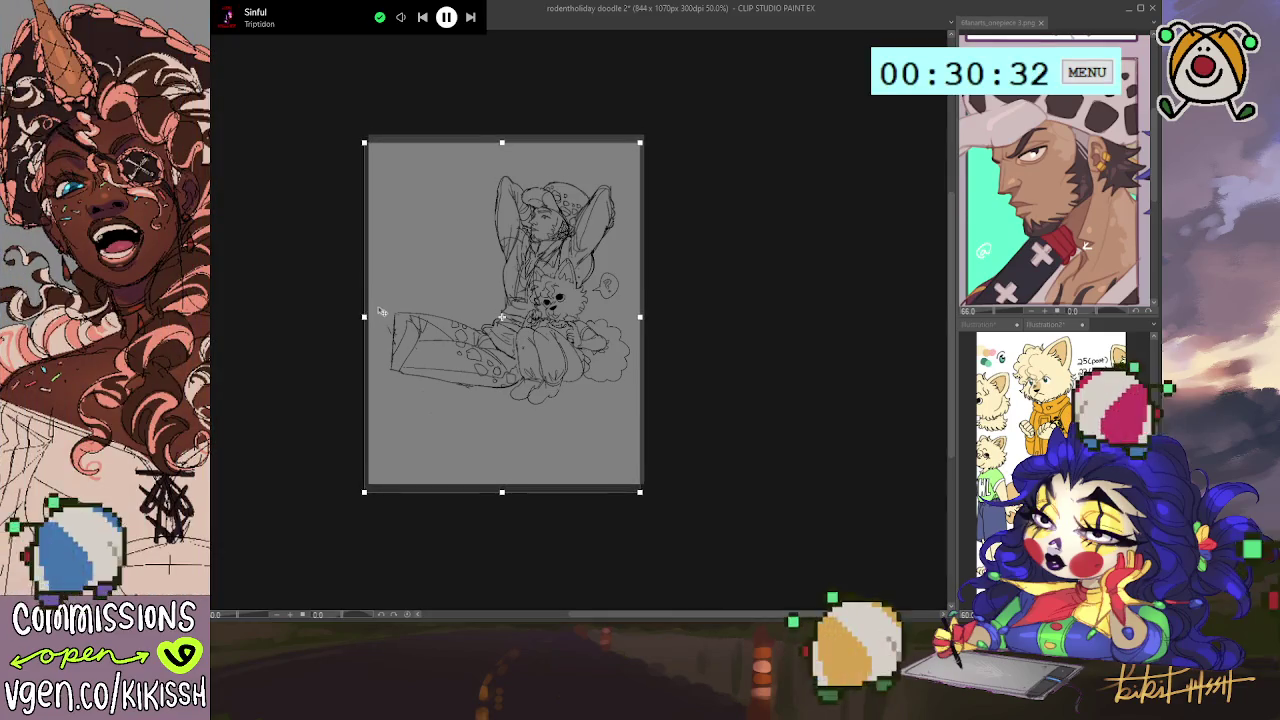
pyautogui.moveTo(381, 311); pyautogui.dragTo(384, 306)
pyautogui.moveTo(309, 312); pyautogui.dragTo(300, 312)
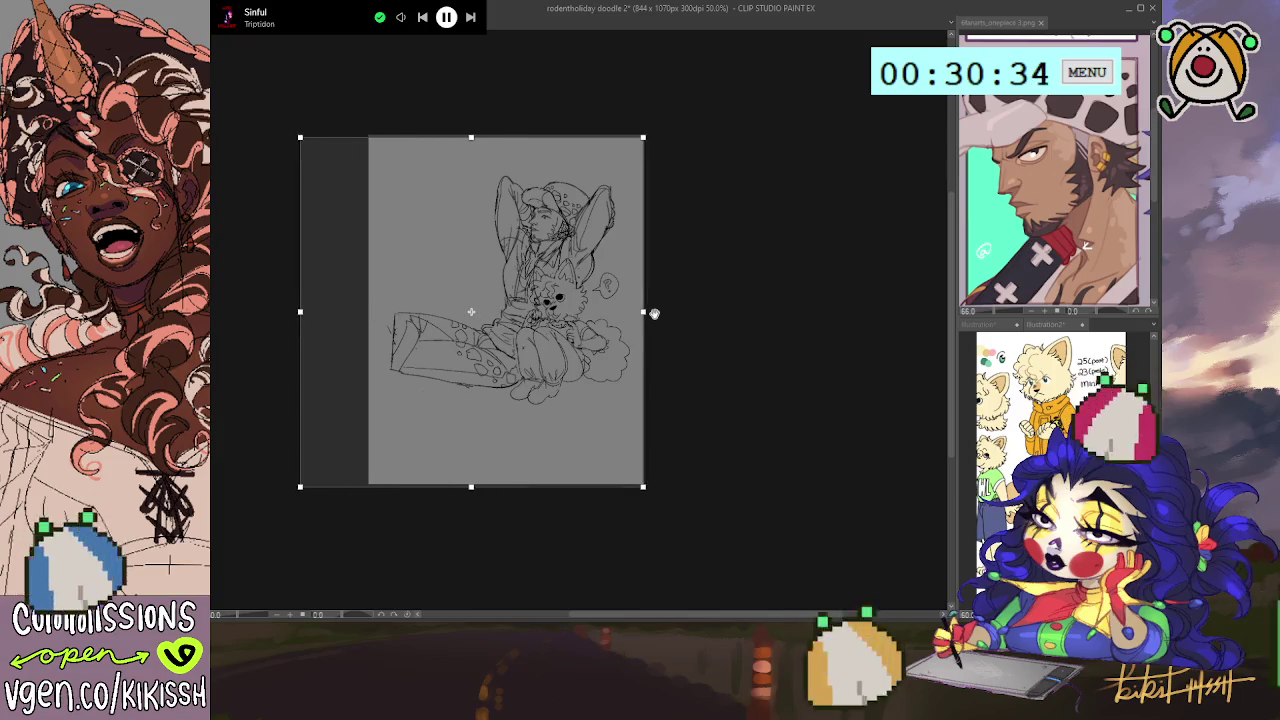
pyautogui.moveTo(643, 312); pyautogui.dragTo(676, 312)
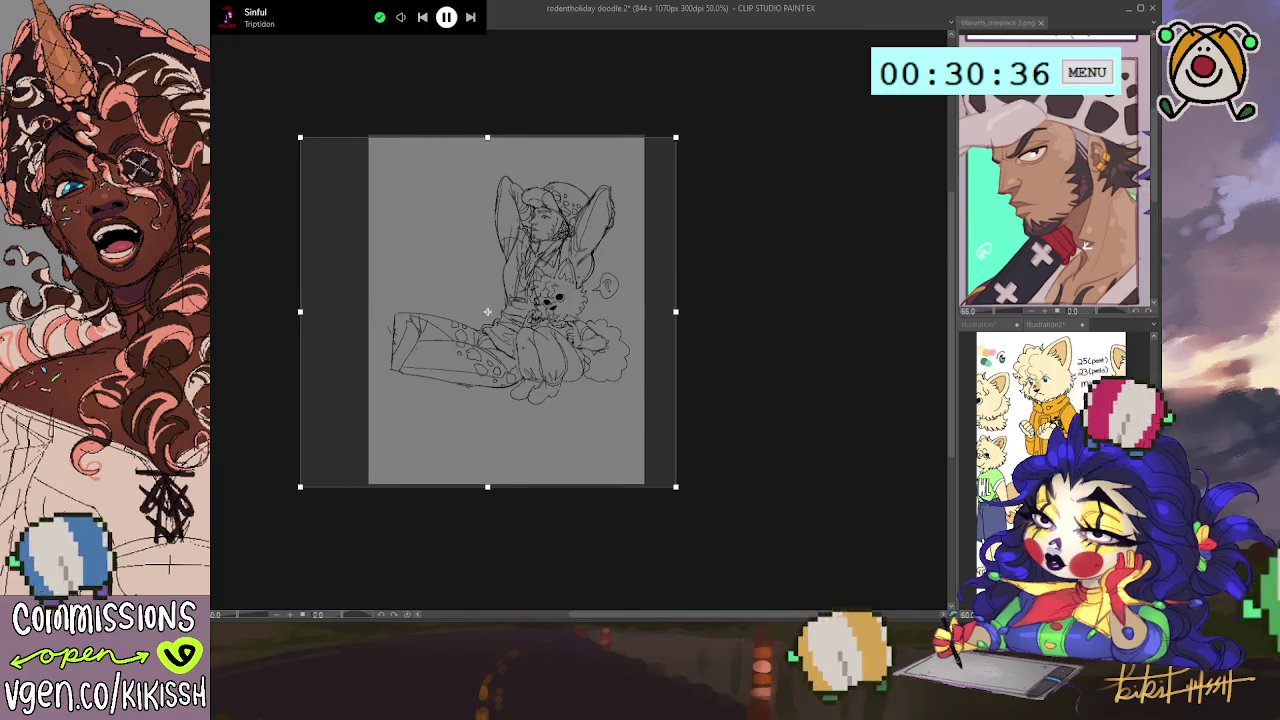
pyautogui.press('Return')
pyautogui.scroll(2, 720, 271)
pyautogui.moveTo(683, 271); pyautogui.dragTo(763, 238)
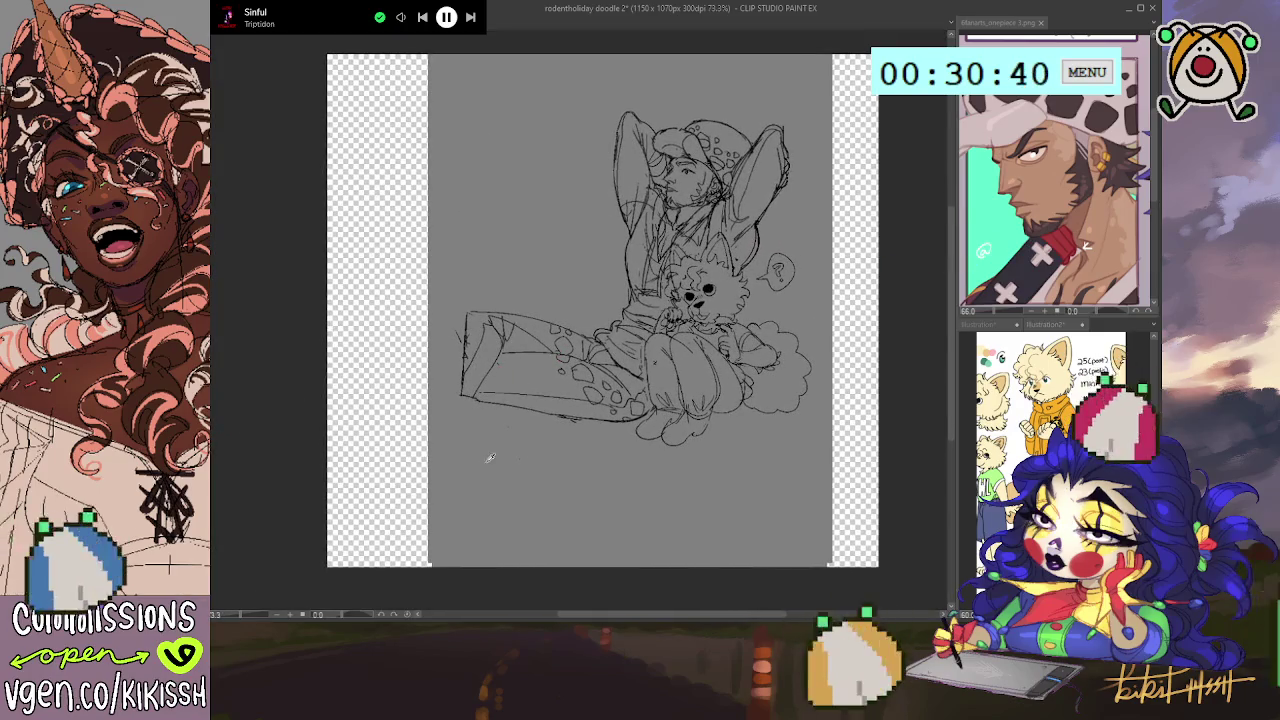
pyautogui.click(420, 437)
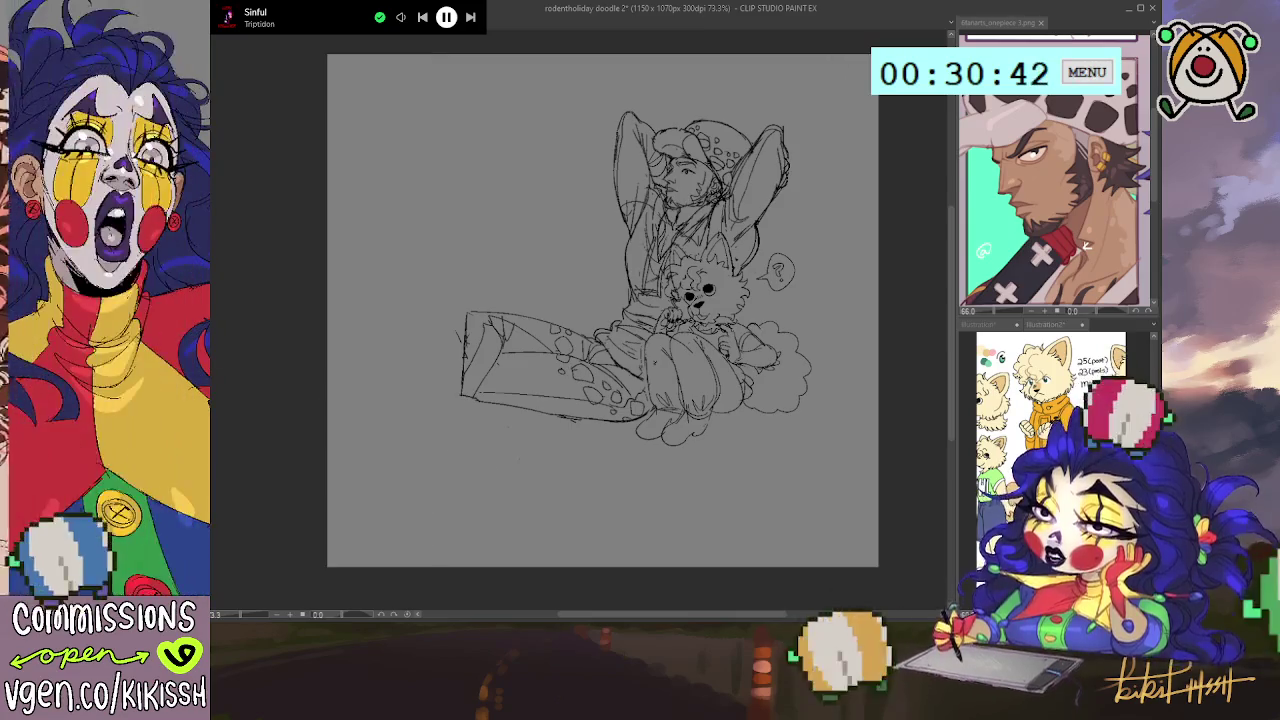
# - Enlarge and recentre the sketch with Free Transform, then fade its lines to light grey
pyautogui.hotkey('ctrl', 't')
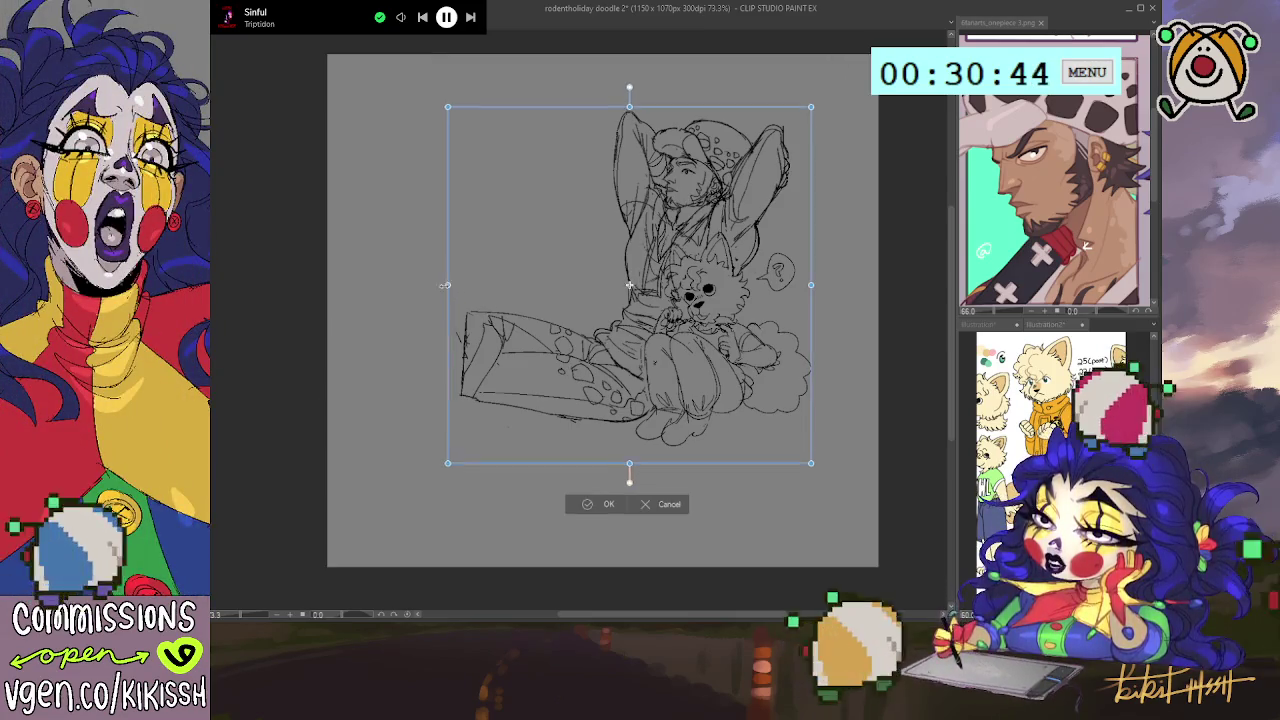
pyautogui.moveTo(462, 297); pyautogui.dragTo(356, 290)
pyautogui.moveTo(809, 284); pyautogui.dragTo(742, 326)
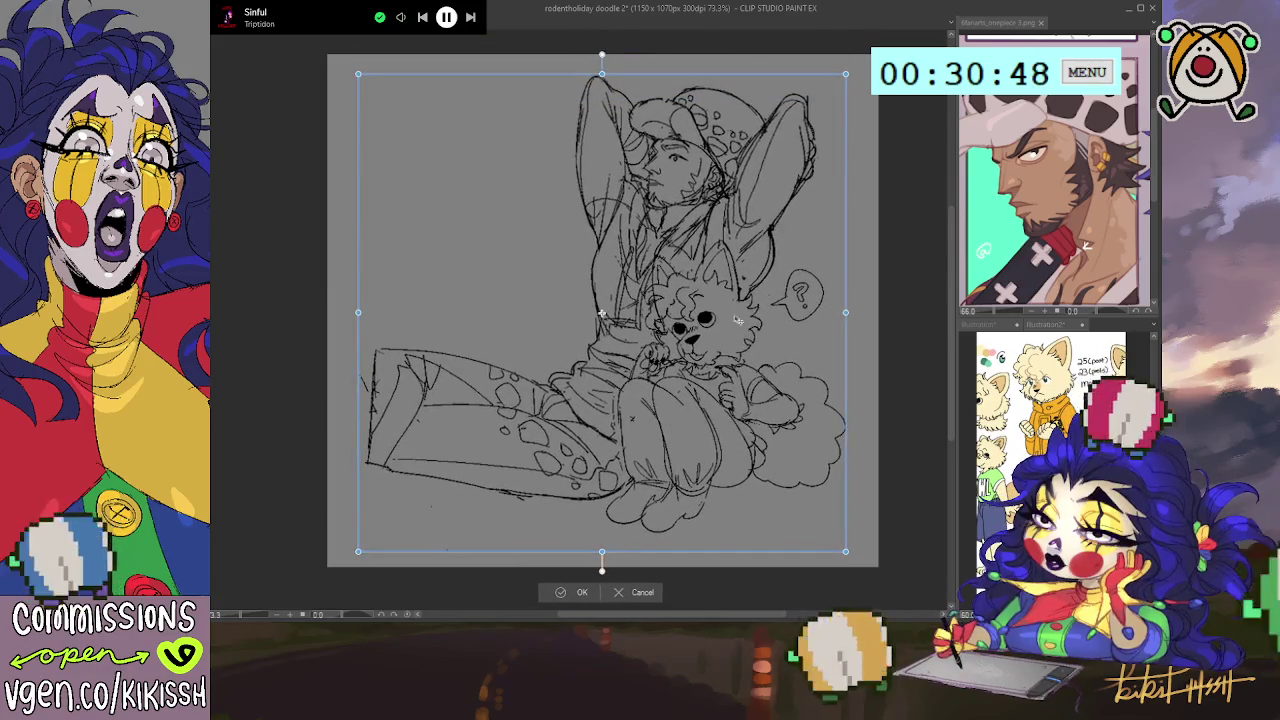
pyautogui.moveTo(646, 248); pyautogui.dragTo(648, 250)
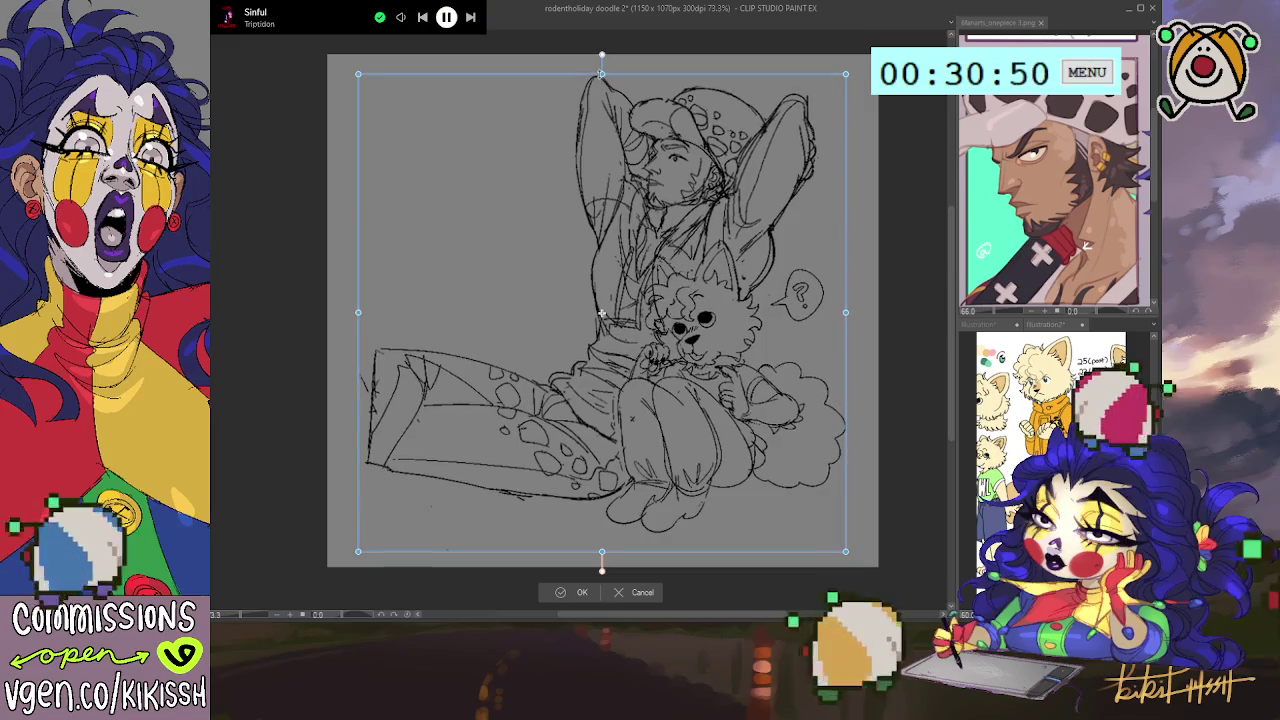
pyautogui.moveTo(845, 551); pyautogui.dragTo(854, 567)
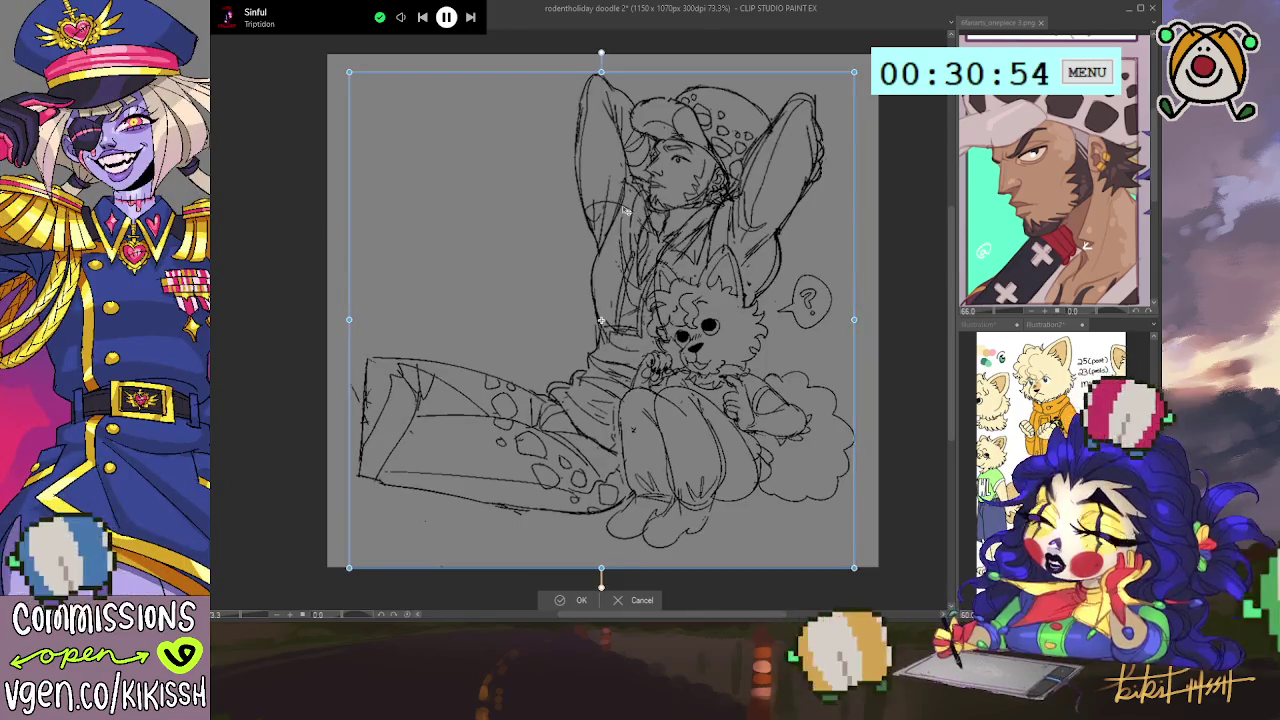
pyautogui.moveTo(627, 210); pyautogui.dragTo(625, 210)
pyautogui.click(567, 601)
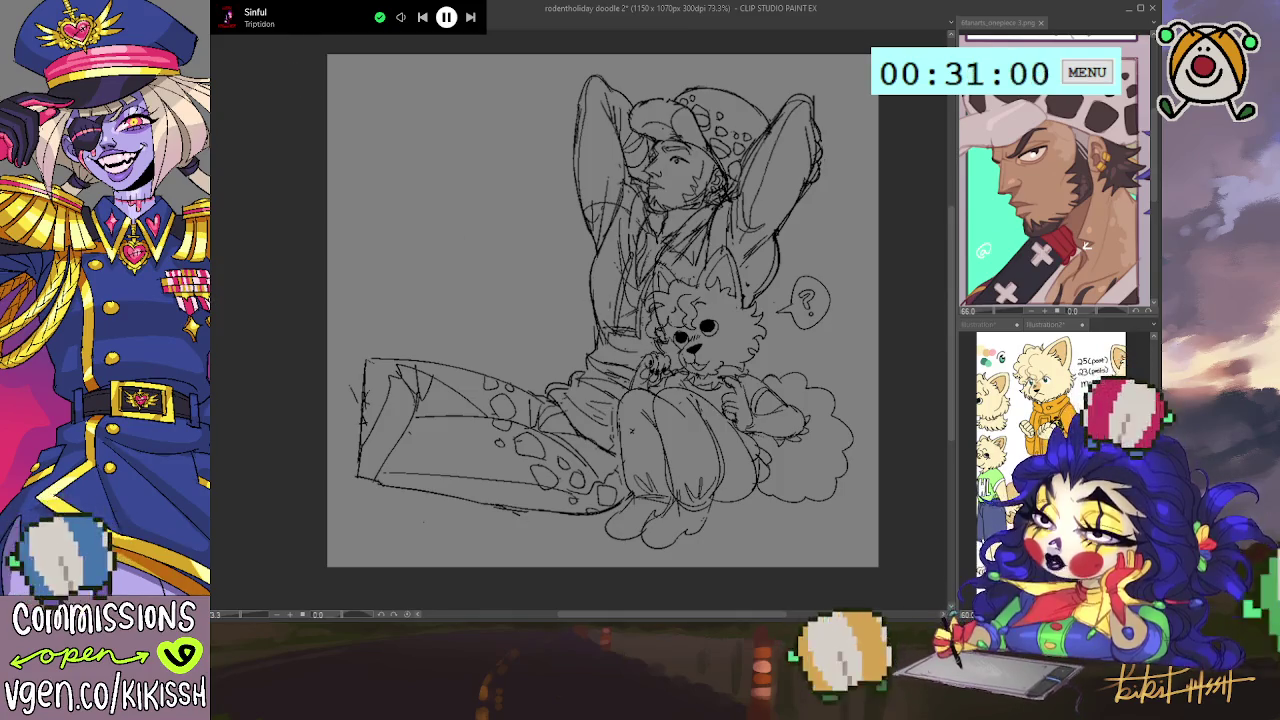
pyautogui.hotkey('ctrl', 'shift', 'o')
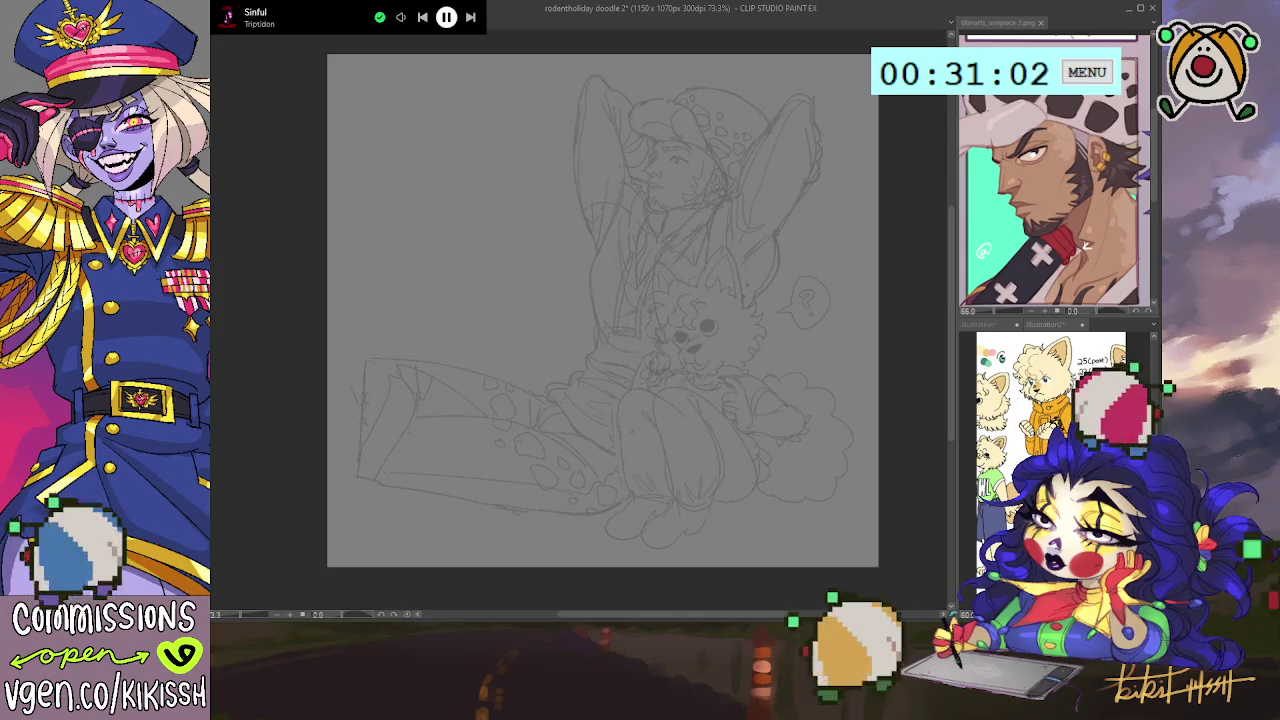
# - Undo the fade so the sketch lines return to full dark strength
pyautogui.hotkey('ctrl', 'z')
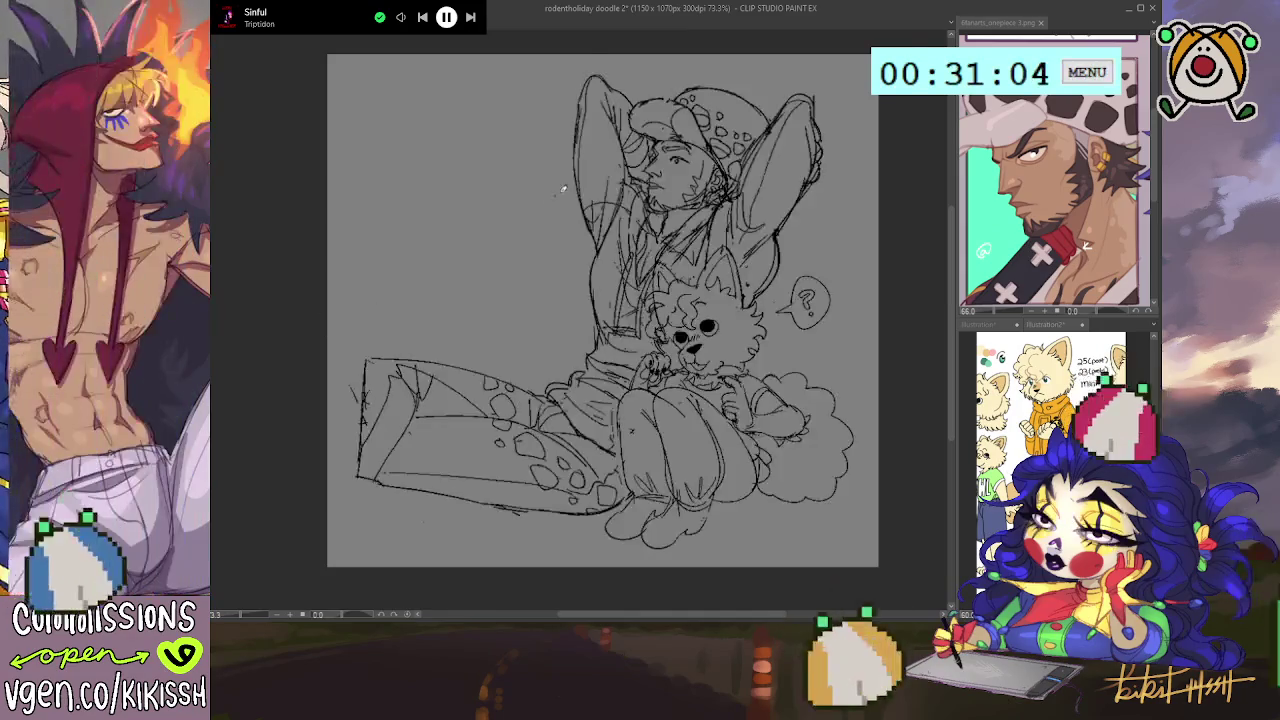
pyautogui.scroll(1, 568, 185)
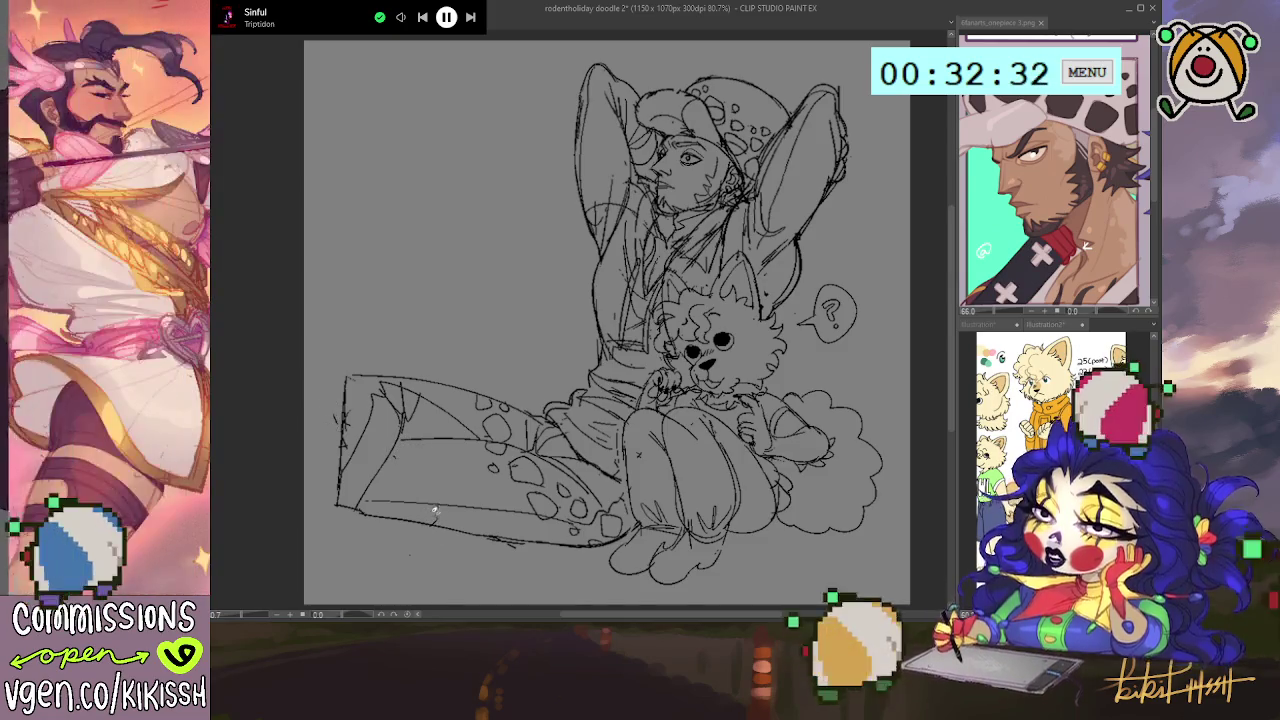
# - Draw a spot on the trouser leg and a line along the leg's left edge
pyautogui.moveTo(433, 496)
pyautogui.mouseDown()
pyautogui.moveTo(420, 476)
pyautogui.moveTo(390, 492)
pyautogui.moveTo(408, 456)
pyautogui.mouseUp()
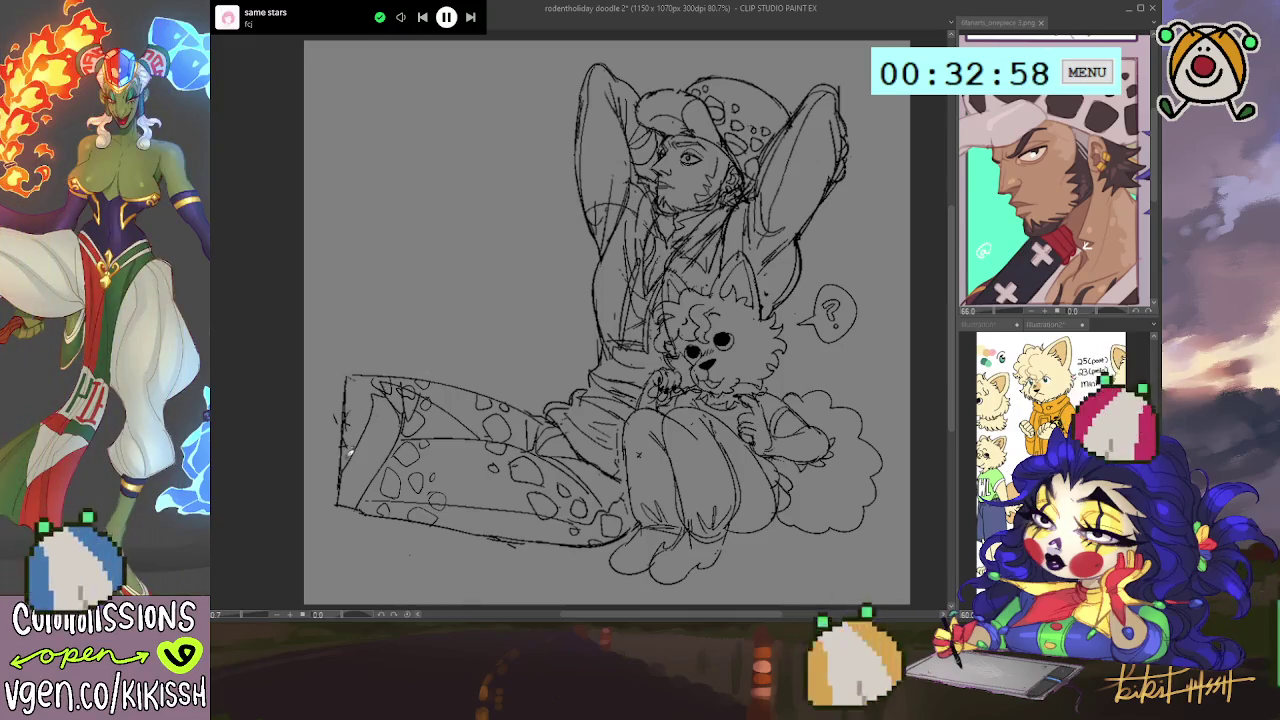
pyautogui.moveTo(357, 430); pyautogui.dragTo(350, 458)
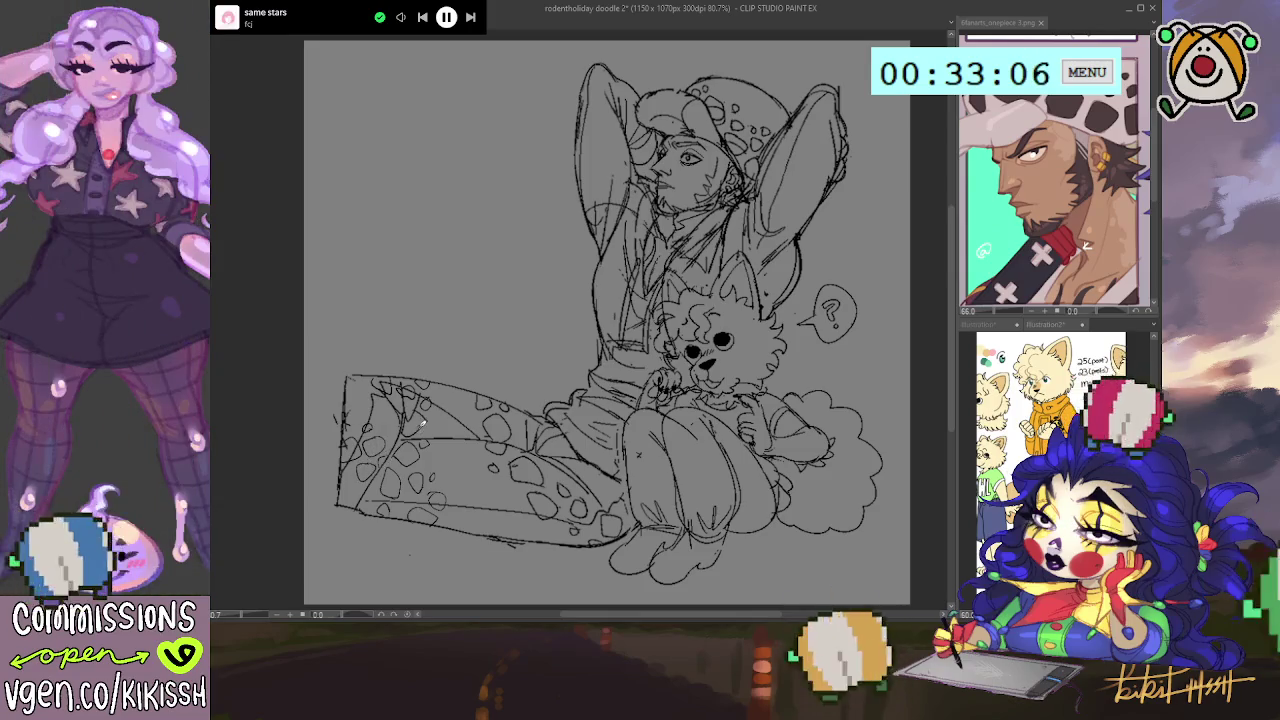
pyautogui.moveTo(854, 474); pyautogui.dragTo(848, 470)
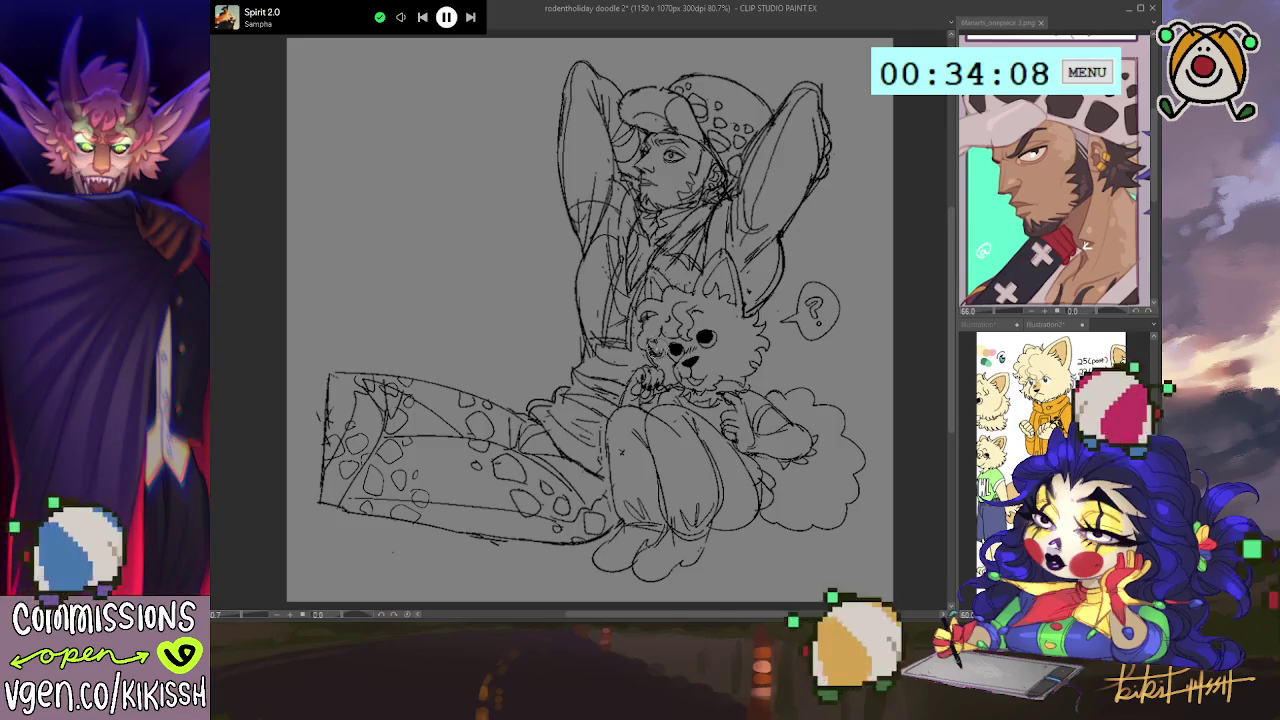
# - Add short strokes near the dog's cheek, select and clear the face area, and mirror-check the drawing
pyautogui.moveTo(650, 345); pyautogui.dragTo(662, 356)
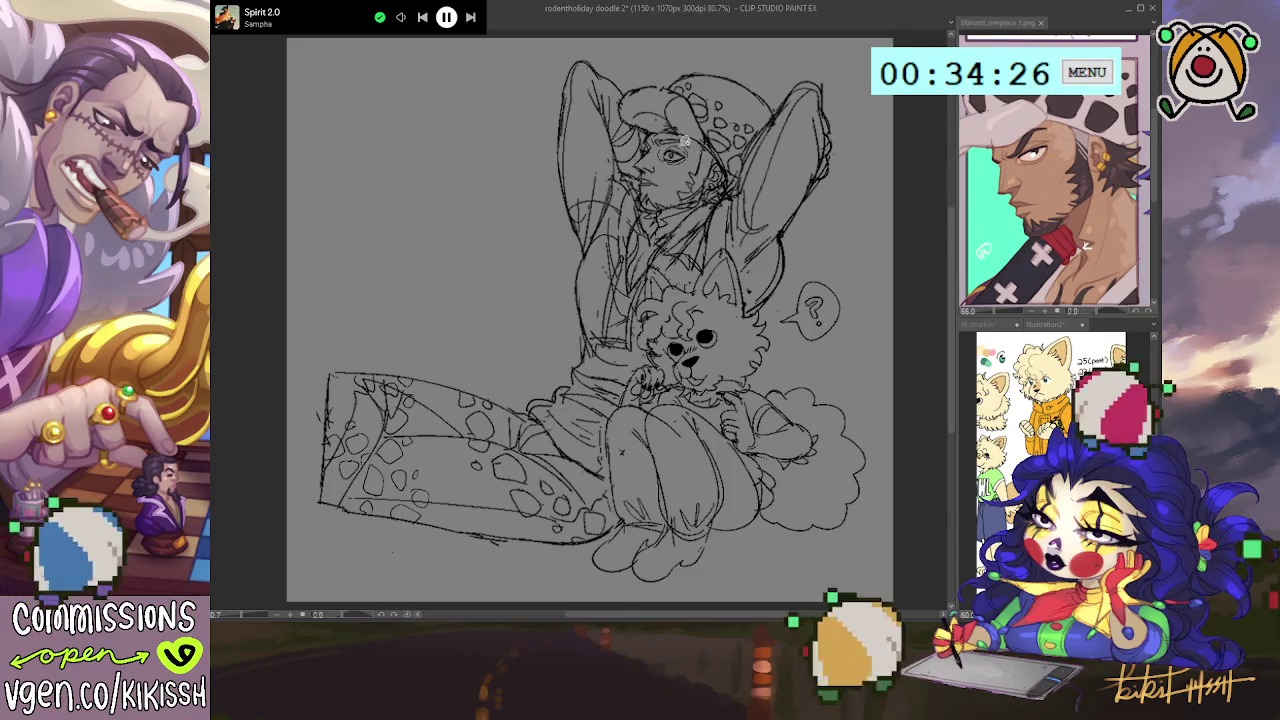
pyautogui.moveTo(657, 138); pyautogui.dragTo(670, 150)
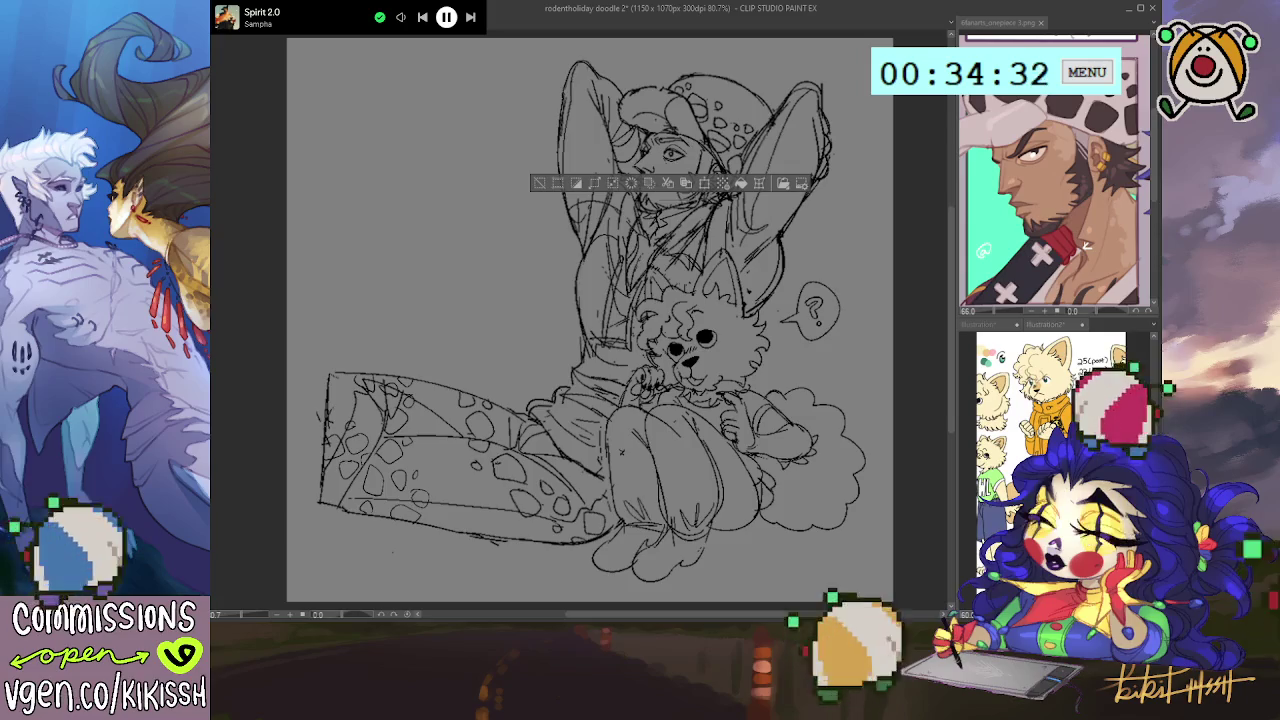
pyautogui.hotkey('ctrl', 'd')
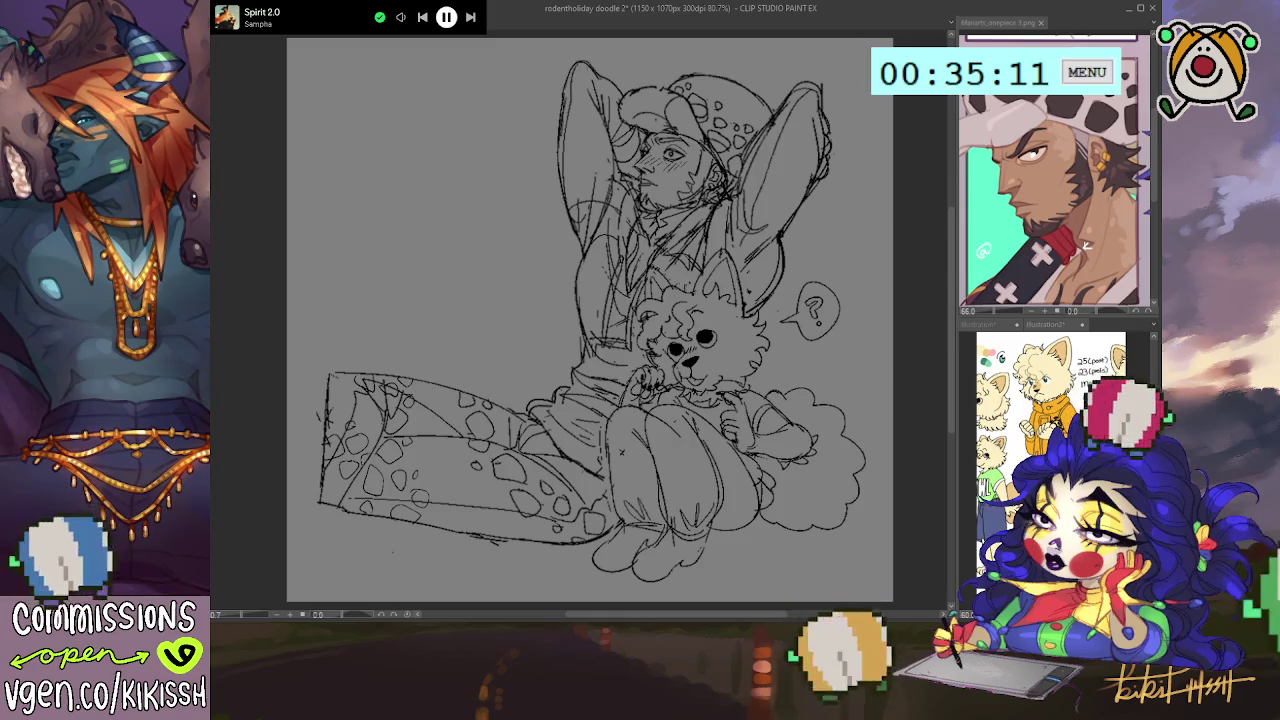
pyautogui.press('h')
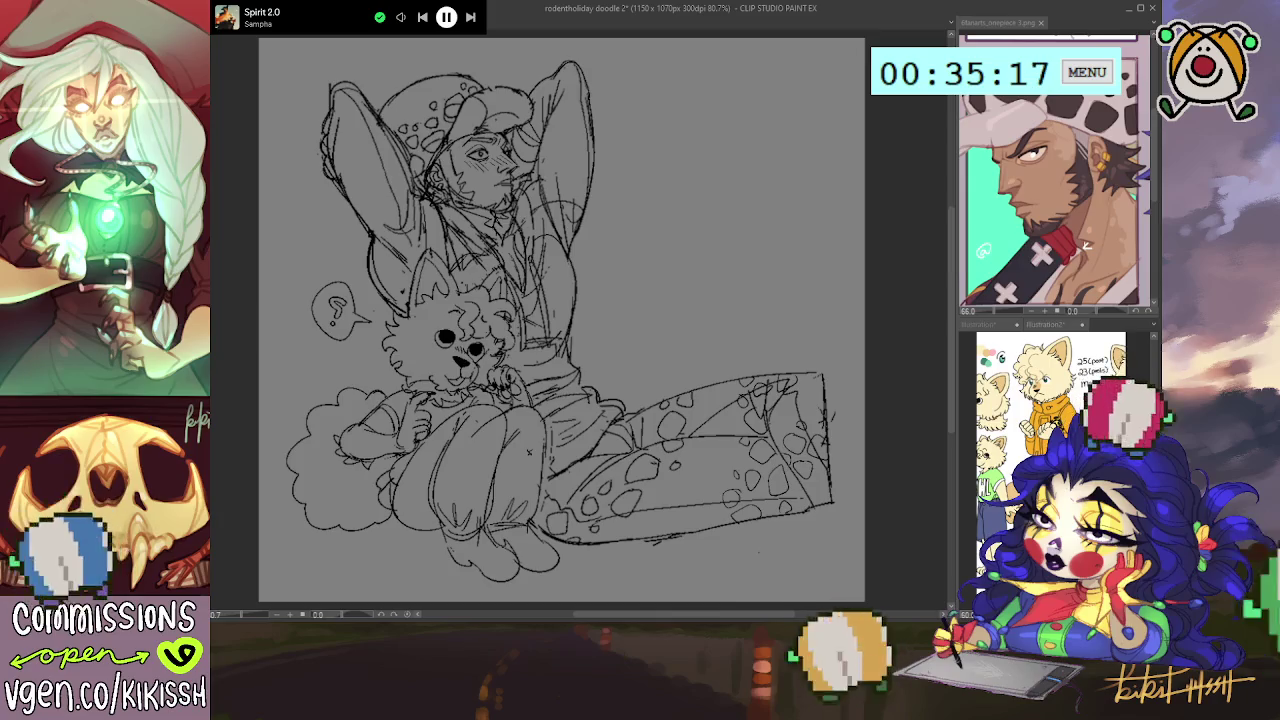
pyautogui.press('h')
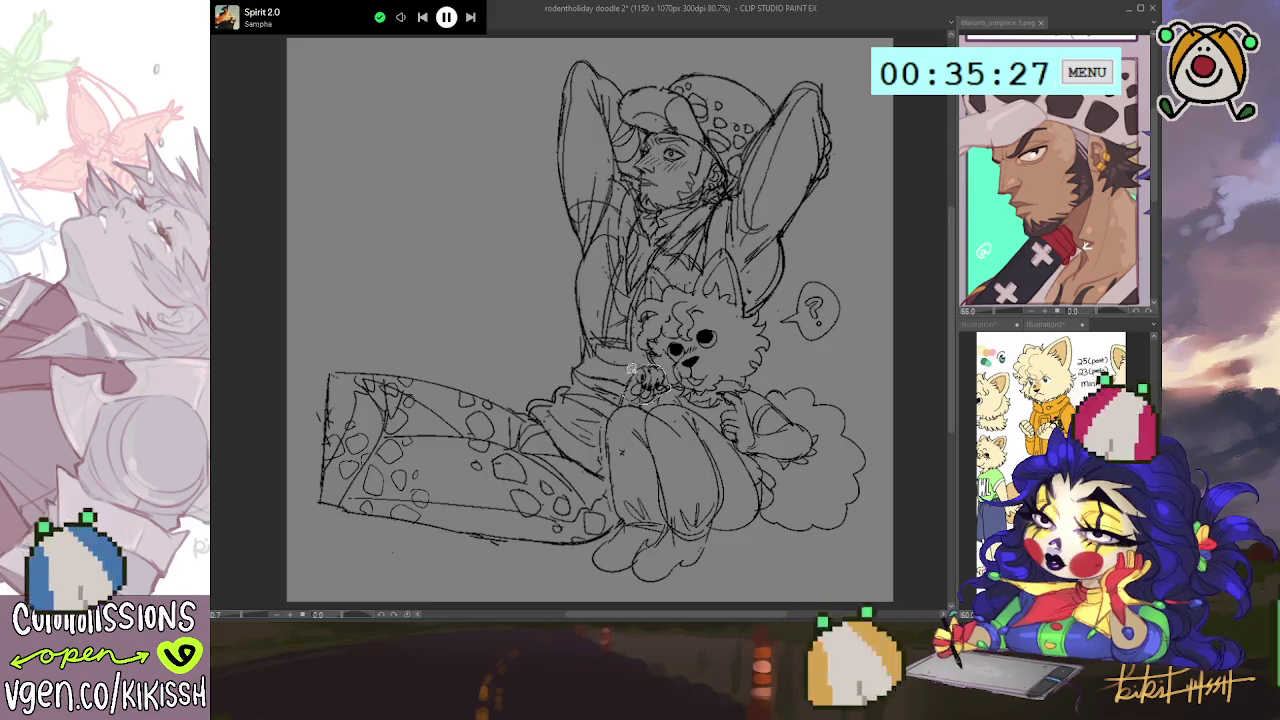
# - Lasso the dog's paw and move it slightly up and to the right
pyautogui.moveTo(662, 393); pyautogui.dragTo(640, 385)
pyautogui.hotkey('ctrl', 't')
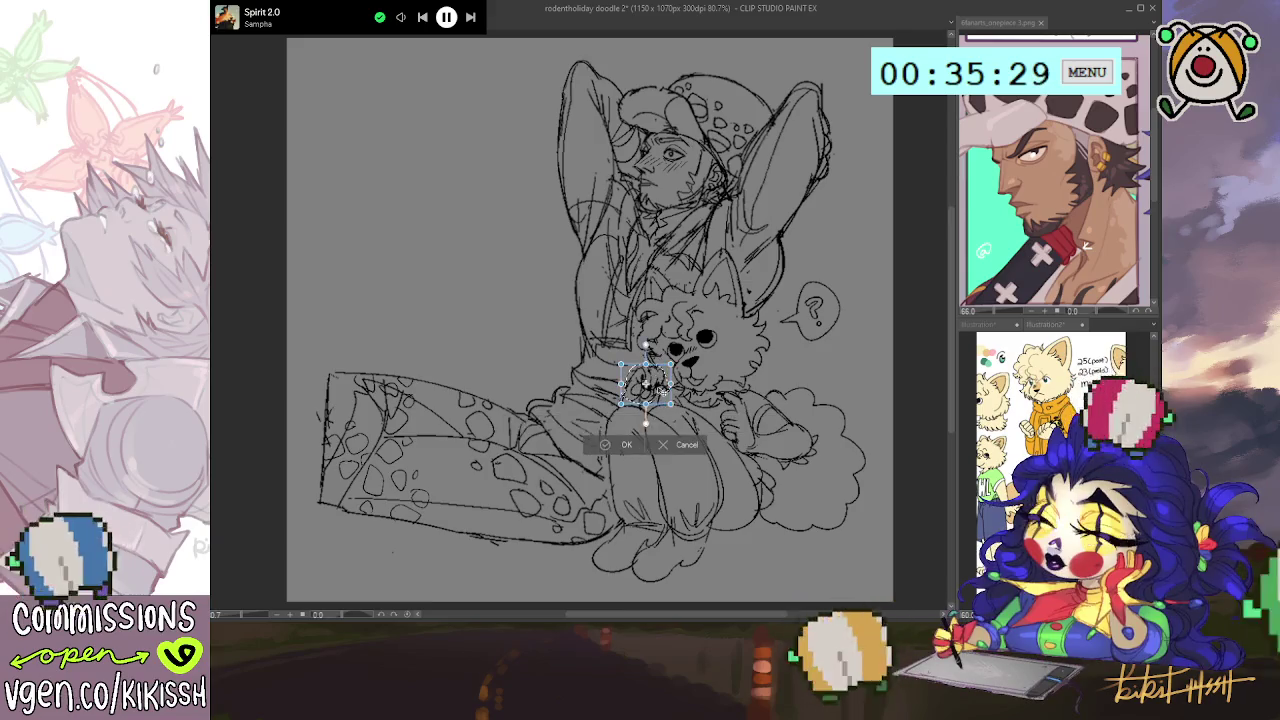
pyautogui.moveTo(645, 383); pyautogui.dragTo(648, 380)
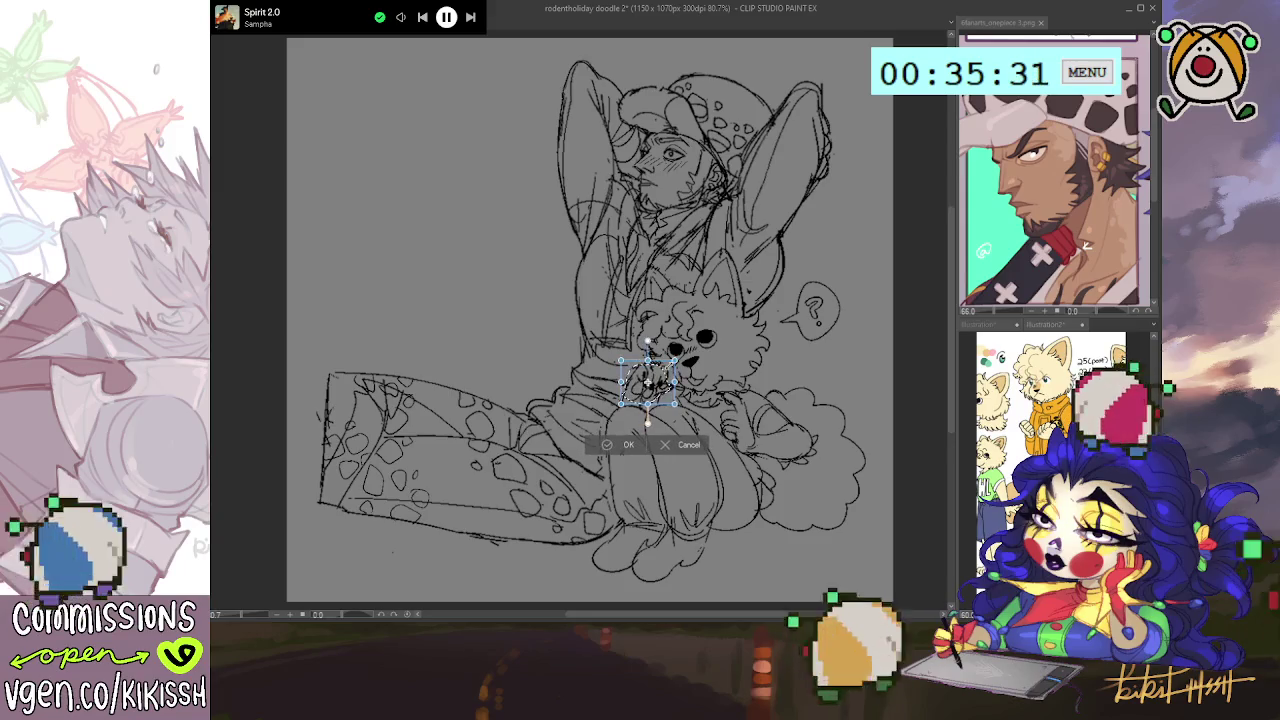
pyautogui.click(626, 445)
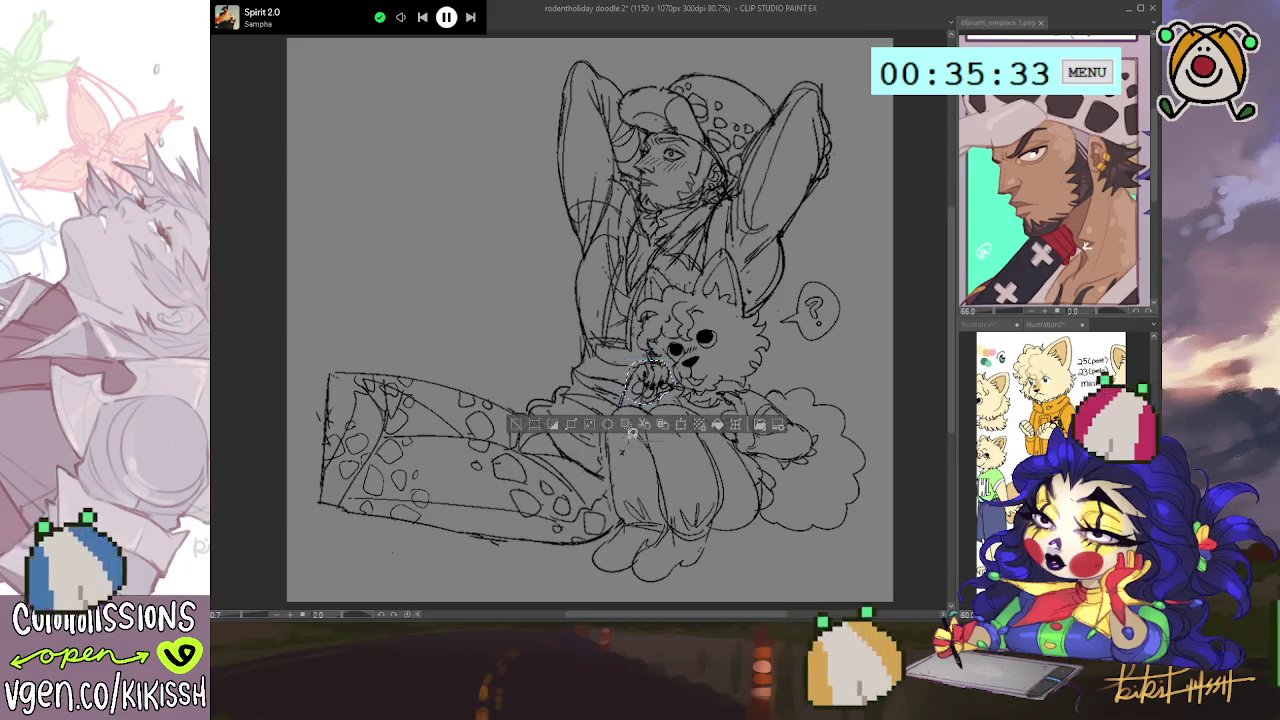
pyautogui.moveTo(729, 390); pyautogui.dragTo(826, 324)
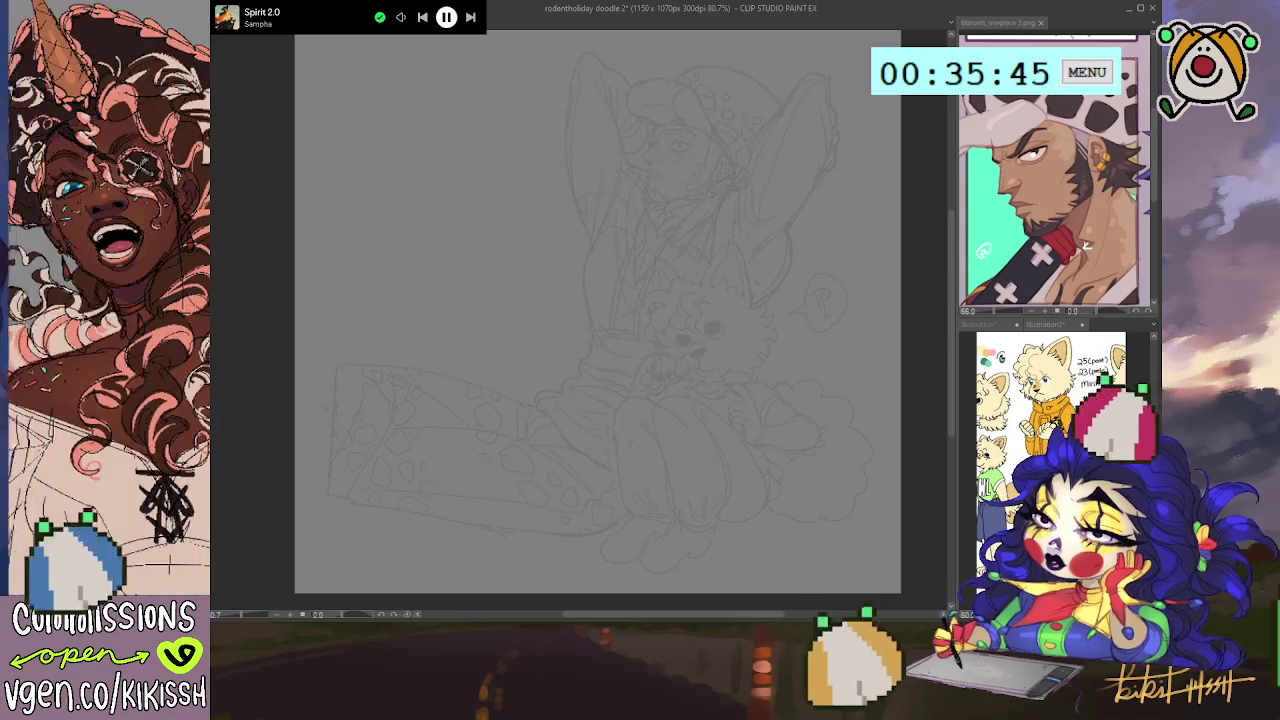
# - Zoom to 150% on the face and ink the man's brow and eyebrow strokes
pyautogui.press('h')
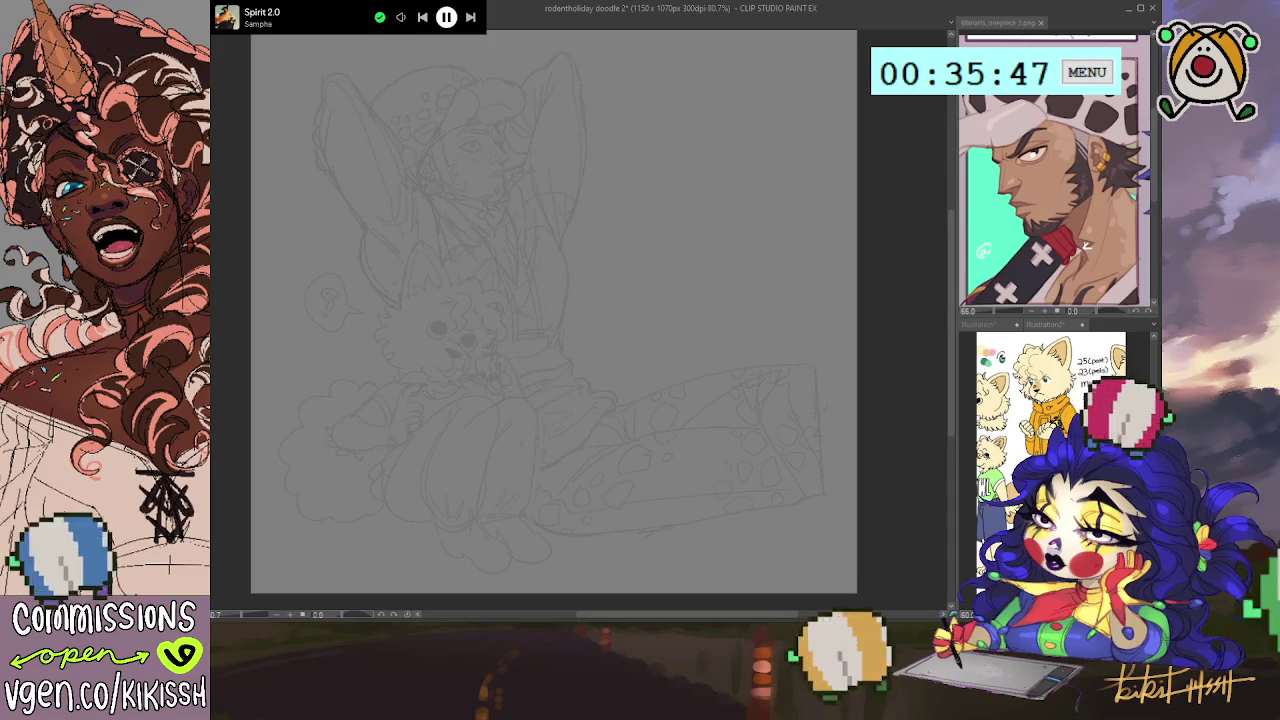
pyautogui.press('h')
pyautogui.hotkey('ctrl', '+')
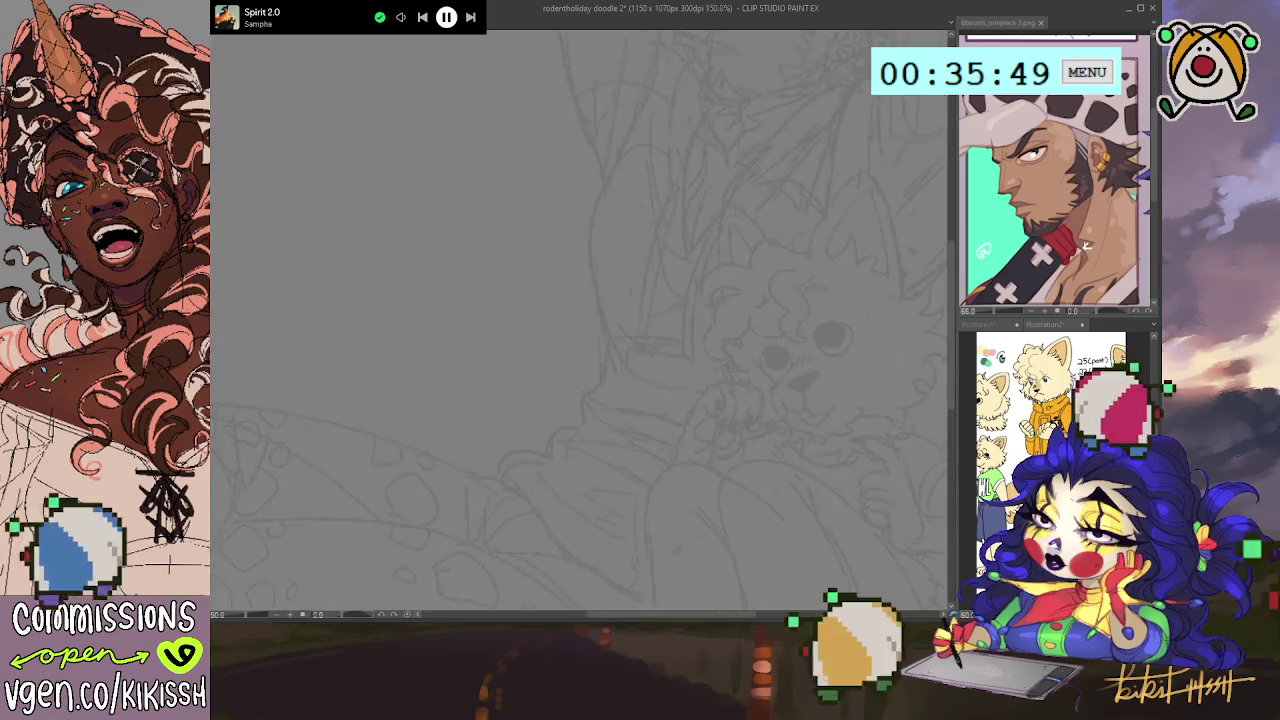
pyautogui.moveTo(689, 431)
pyautogui.mouseDown()
pyautogui.moveTo(714, 349)
pyautogui.moveTo(737, 374)
pyautogui.moveTo(723, 400)
pyautogui.mouseUp()
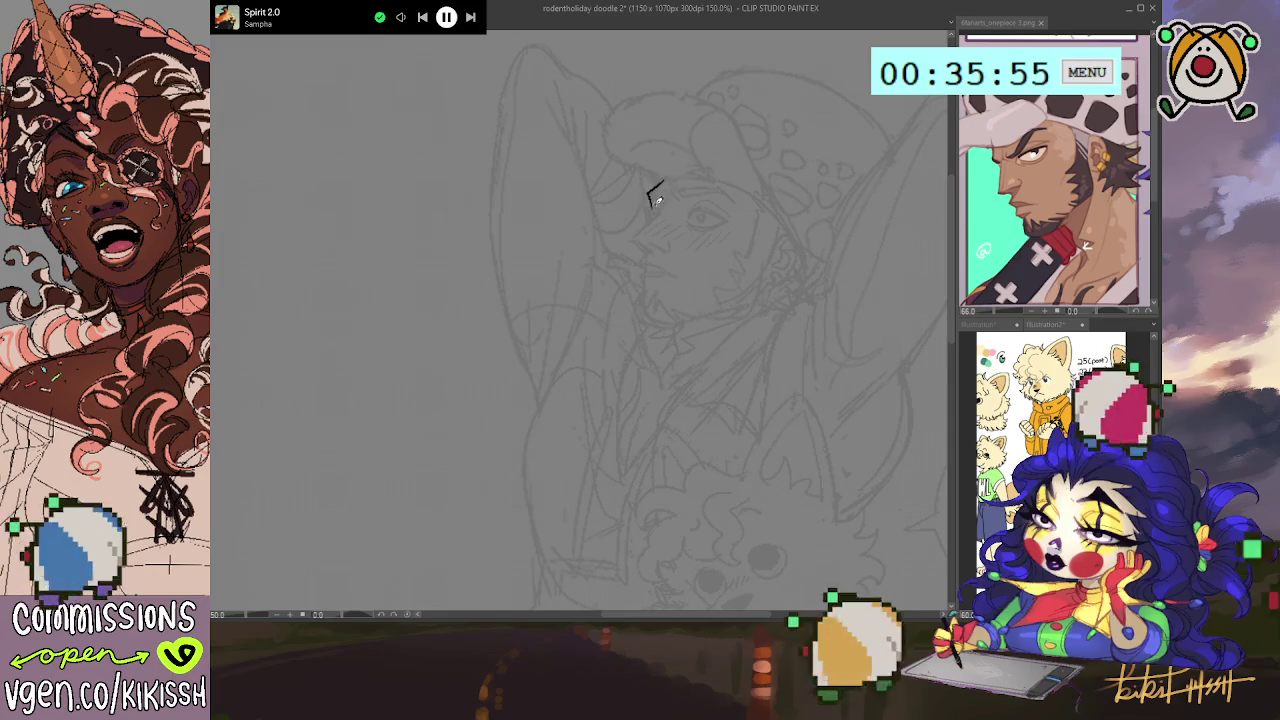
pyautogui.moveTo(651, 204); pyautogui.dragTo(668, 176)
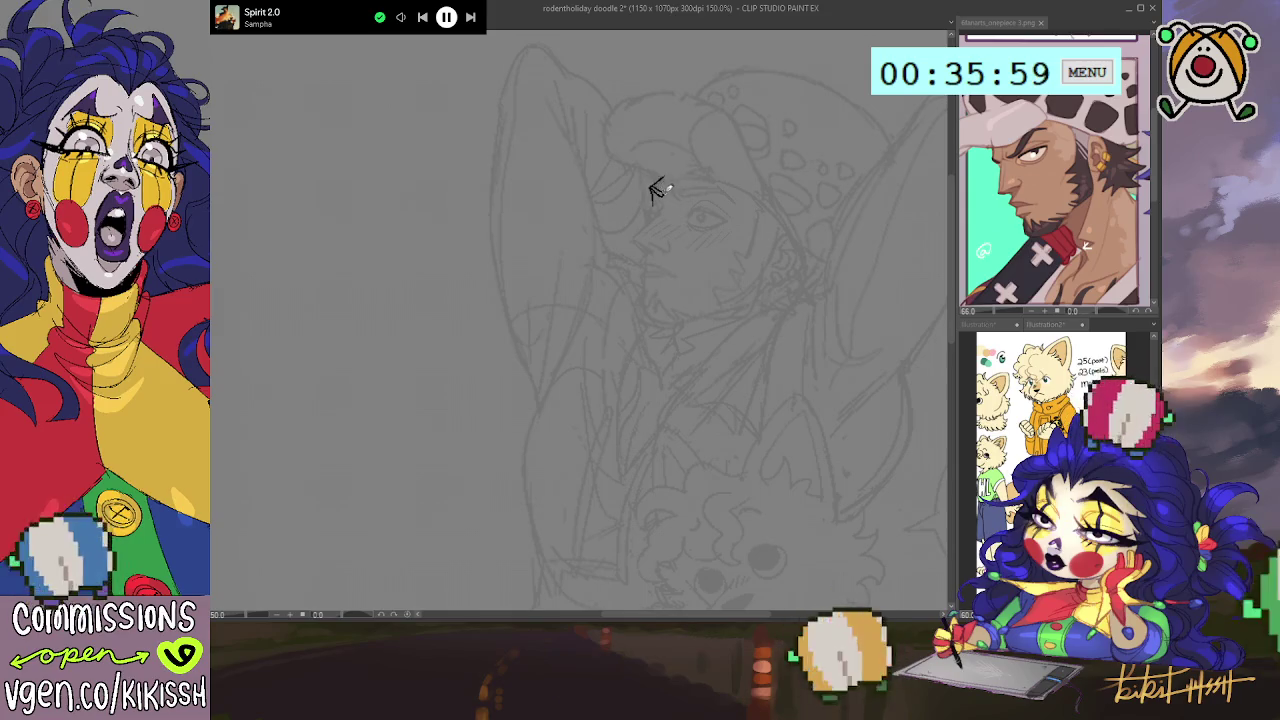
pyautogui.moveTo(655, 190)
pyautogui.mouseDown()
pyautogui.moveTo(740, 205)
pyautogui.moveTo(722, 184)
pyautogui.mouseUp()
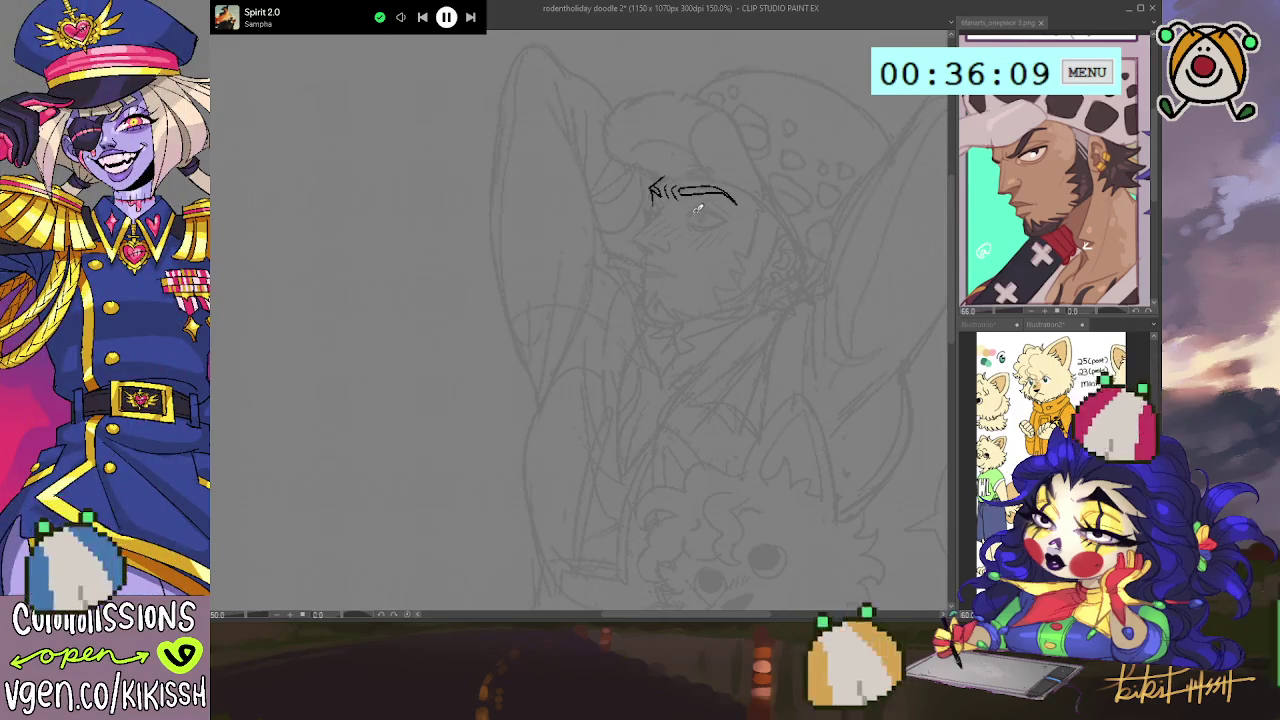
pyautogui.moveTo(716, 189)
pyautogui.mouseDown()
pyautogui.moveTo(686, 191)
pyautogui.moveTo(728, 188)
pyautogui.moveTo(690, 226)
pyautogui.moveTo(700, 216)
pyautogui.mouseUp()
pyautogui.hotkey('ctrl', 'z')
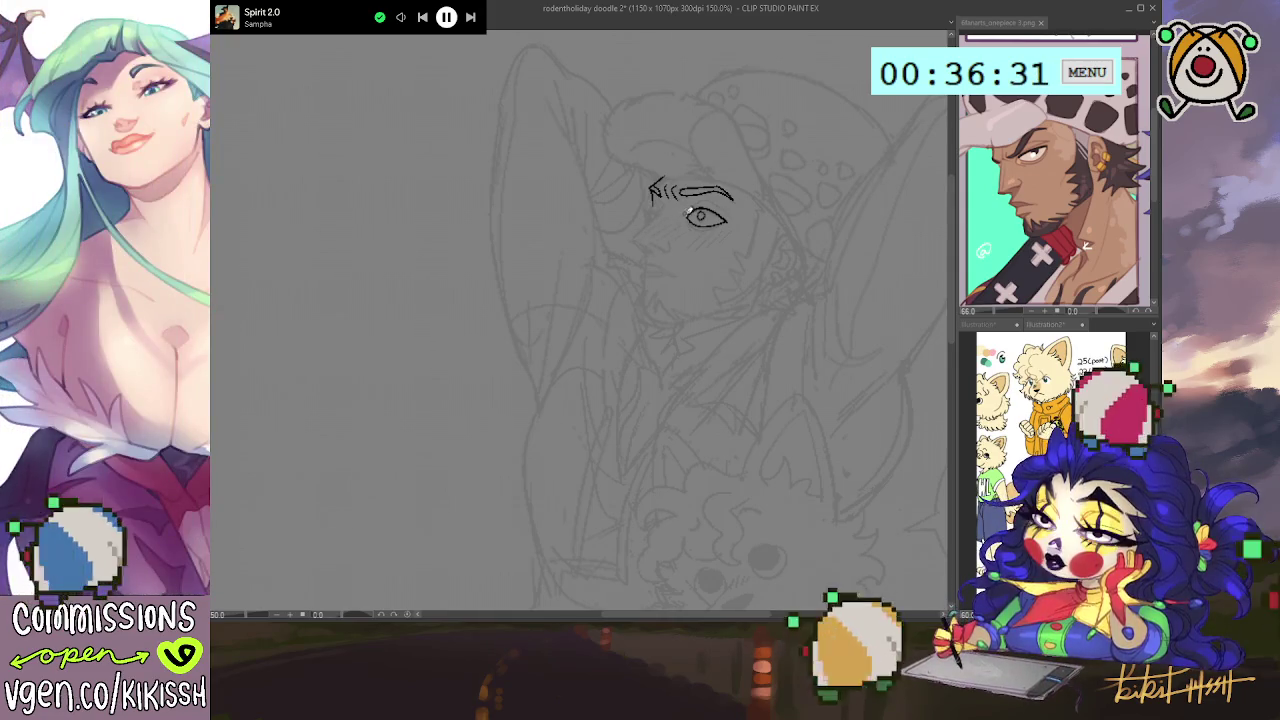
# - Erase most of the pupil and redraw a small line at the eye's corner
pyautogui.moveTo(699, 217); pyautogui.dragTo(662, 209)
pyautogui.hotkey('ctrl', 'z')
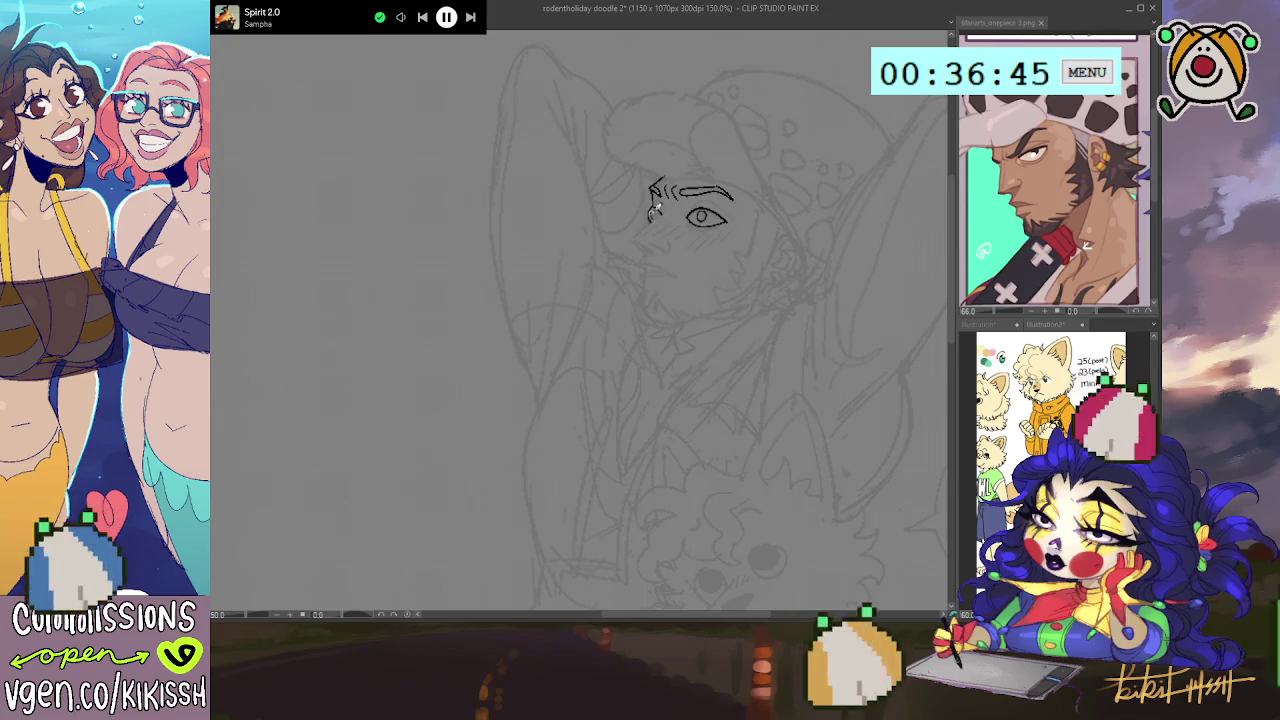
pyautogui.moveTo(652, 209); pyautogui.dragTo(657, 219)
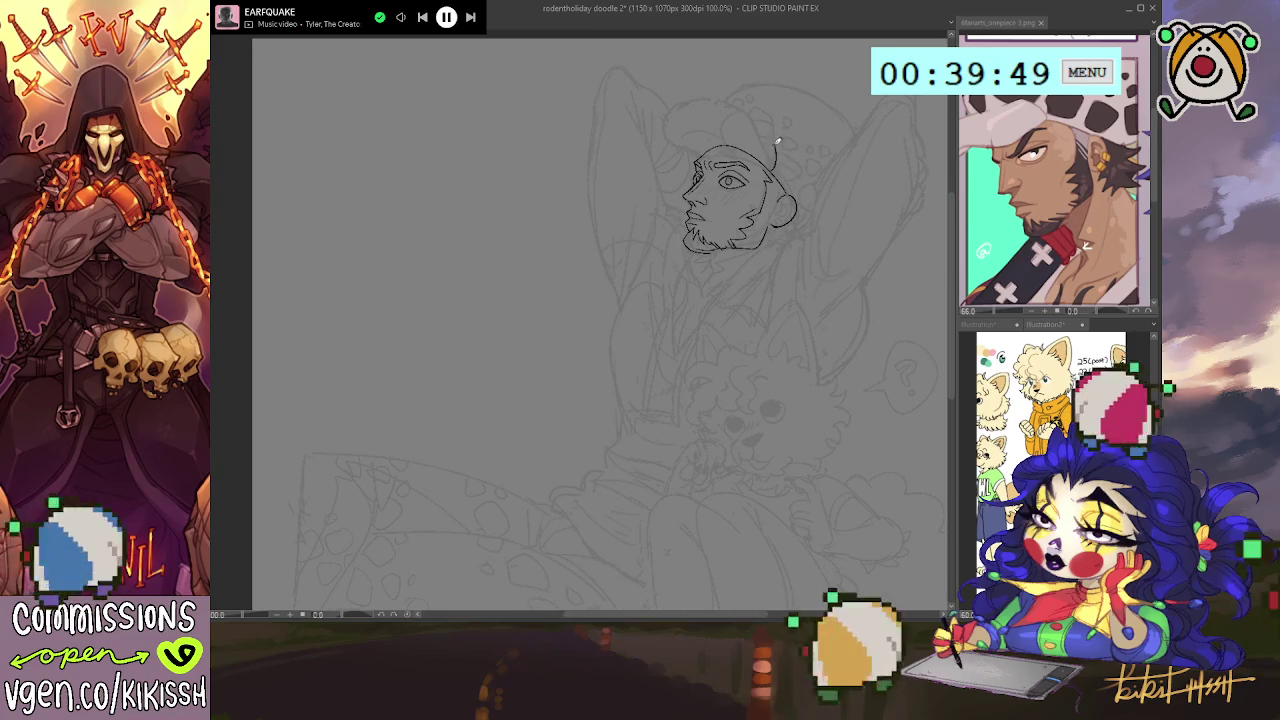
# - Ink the cap's curved top outline and carry it down the right side
pyautogui.moveTo(775, 150)
pyautogui.mouseDown()
pyautogui.moveTo(750, 108)
pyautogui.moveTo(671, 100)
pyautogui.moveTo(677, 135)
pyautogui.mouseUp()
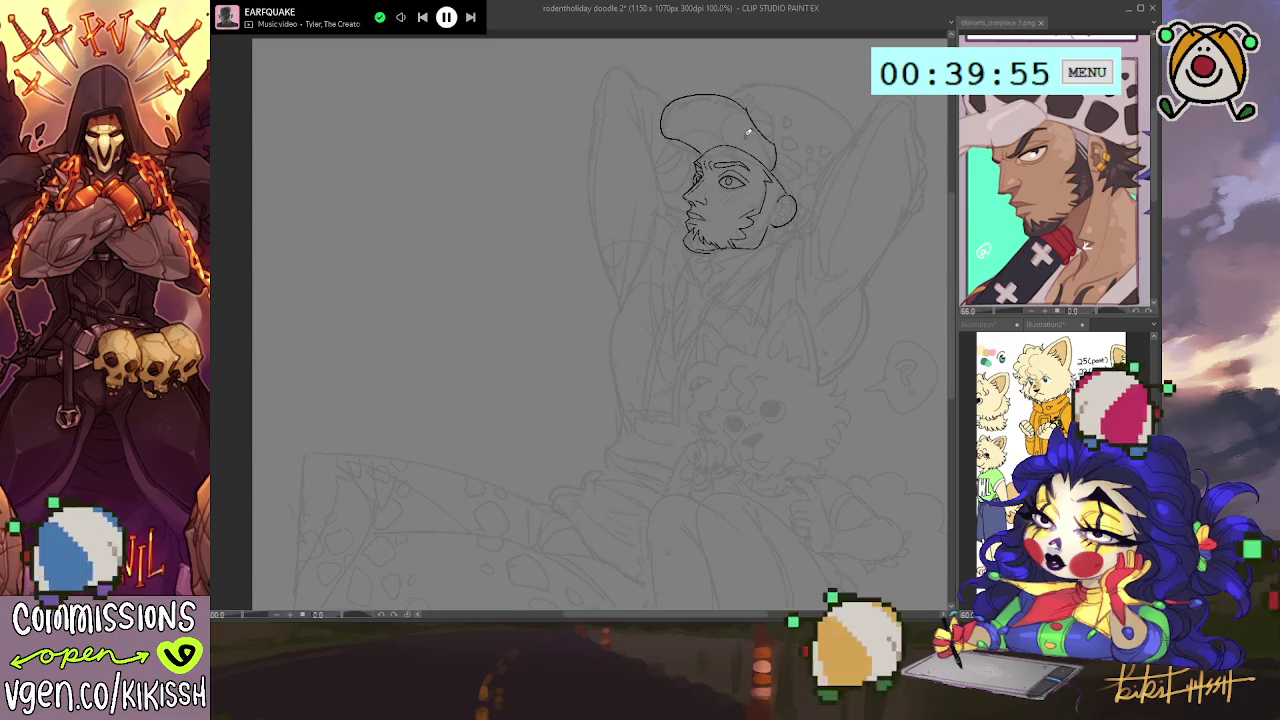
pyautogui.moveTo(729, 101); pyautogui.dragTo(746, 108)
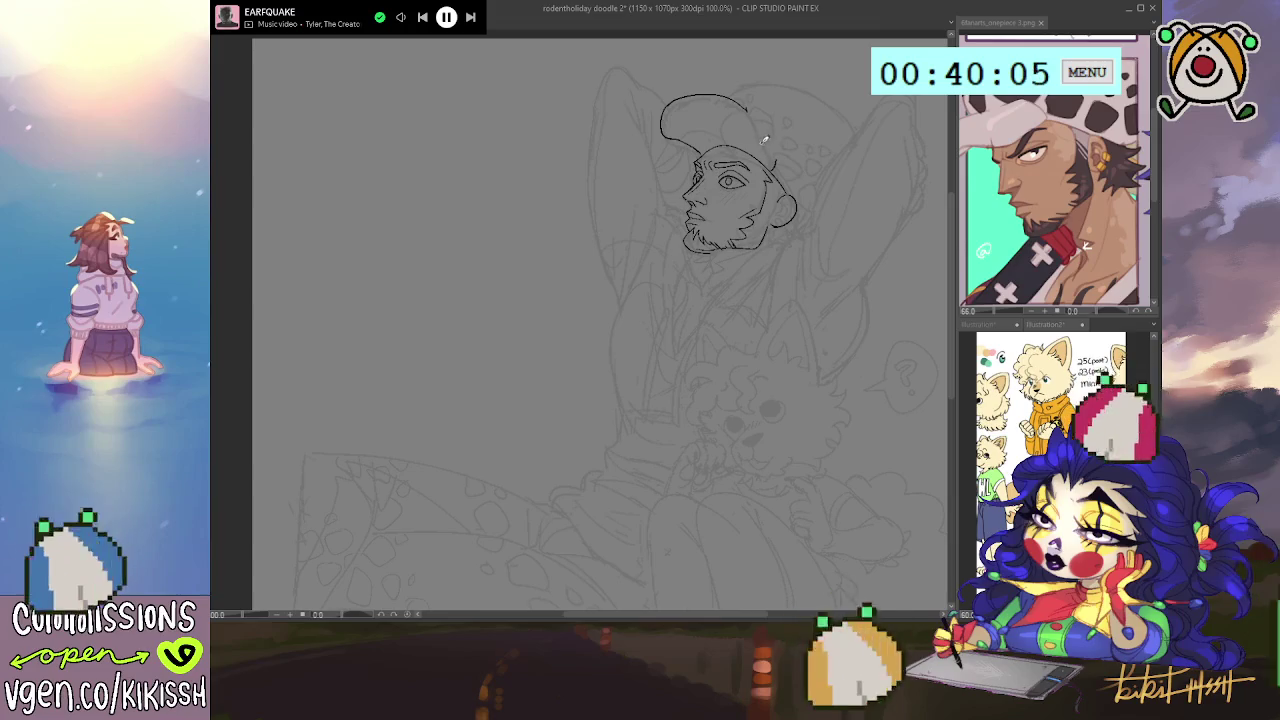
pyautogui.moveTo(745, 108)
pyautogui.mouseDown()
pyautogui.moveTo(732, 145)
pyautogui.moveTo(775, 152)
pyautogui.mouseUp()
# - Undo the misplaced cap strokes, then ink the cap's left outline and back curve
pyautogui.hotkey('ctrl', 'z')
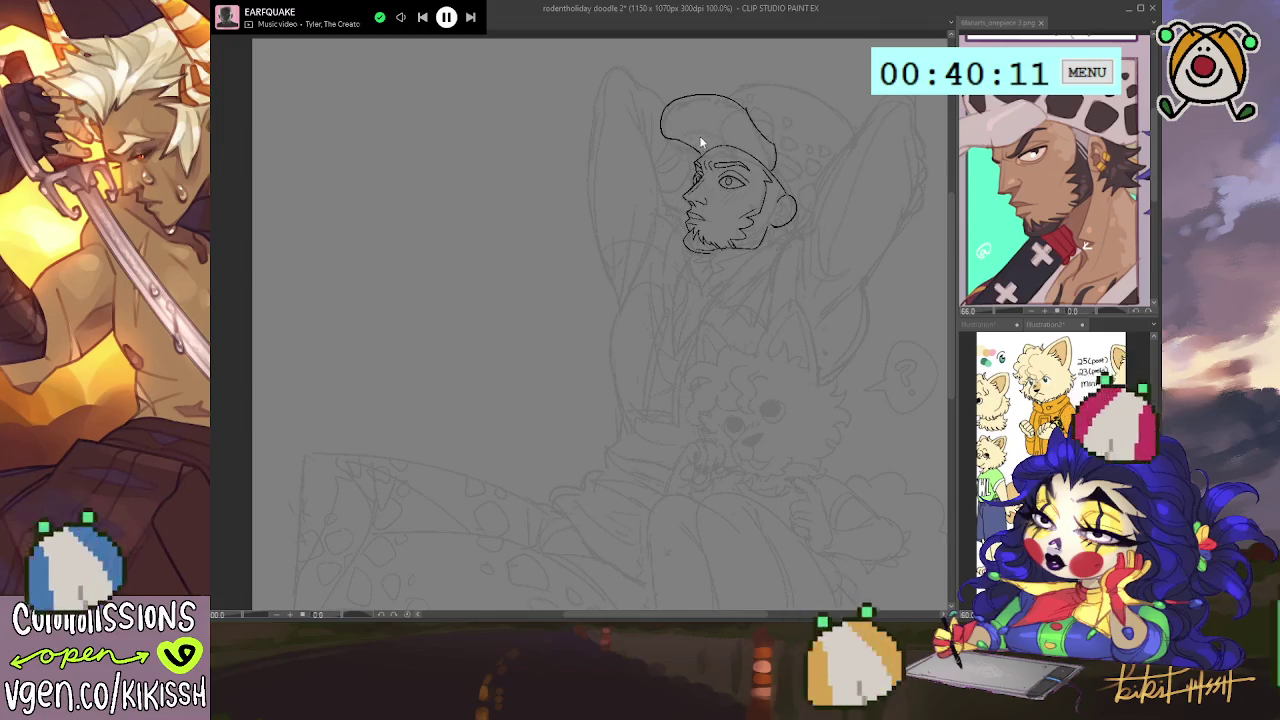
pyautogui.moveTo(661, 110)
pyautogui.mouseDown()
pyautogui.moveTo(698, 152)
pyautogui.moveTo(664, 128)
pyautogui.moveTo(777, 165)
pyautogui.mouseUp()
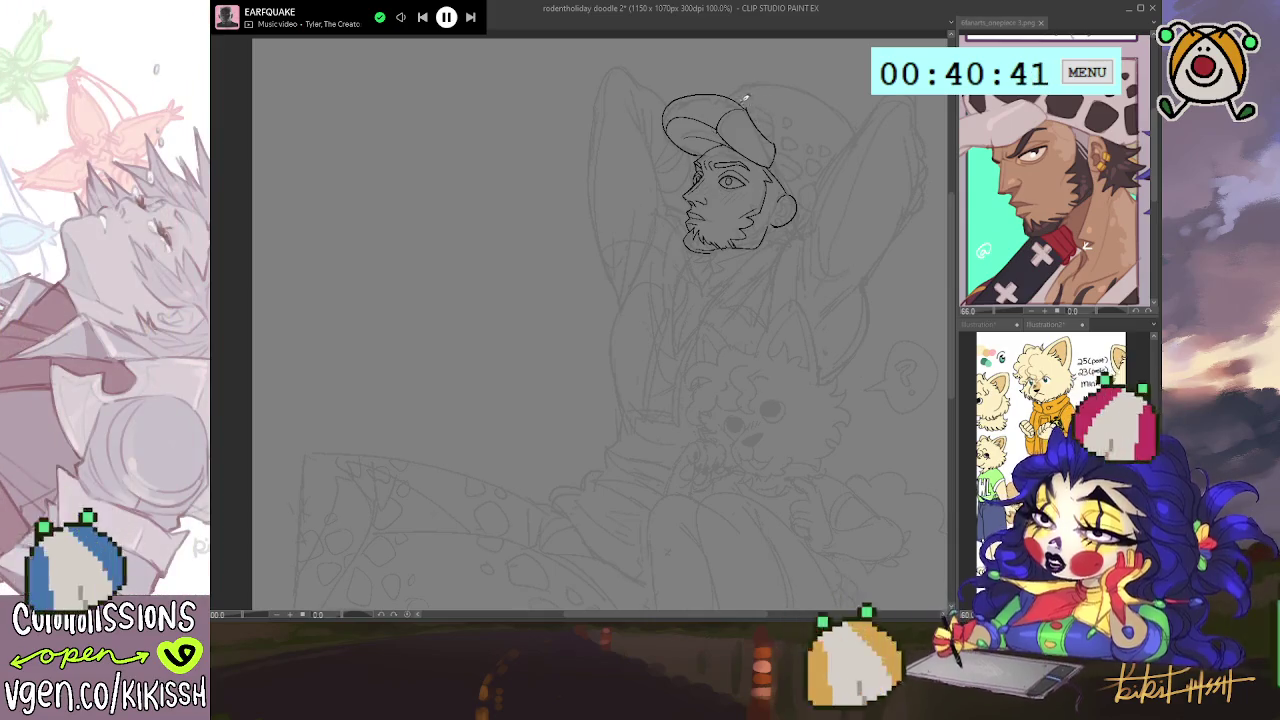
pyautogui.moveTo(730, 95)
pyautogui.mouseDown()
pyautogui.moveTo(862, 130)
pyautogui.moveTo(824, 131)
pyautogui.mouseUp()
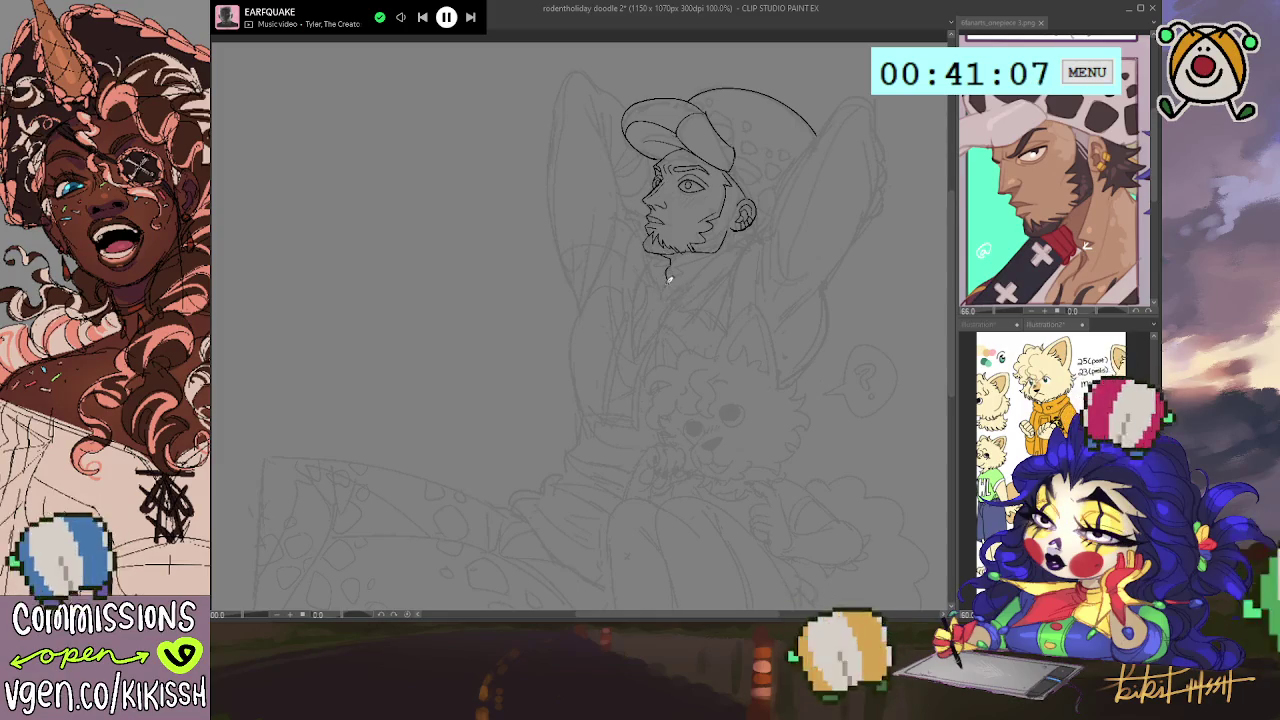
# - Ink the neck line below the ear and both sides of the V-shaped coat collar
pyautogui.moveTo(667, 285)
pyautogui.mouseDown()
pyautogui.moveTo(636, 300)
pyautogui.moveTo(634, 350)
pyautogui.moveTo(686, 277)
pyautogui.moveTo(742, 250)
pyautogui.moveTo(737, 286)
pyautogui.moveTo(709, 317)
pyautogui.mouseUp()
pyautogui.hotkey('ctrl', 'z')
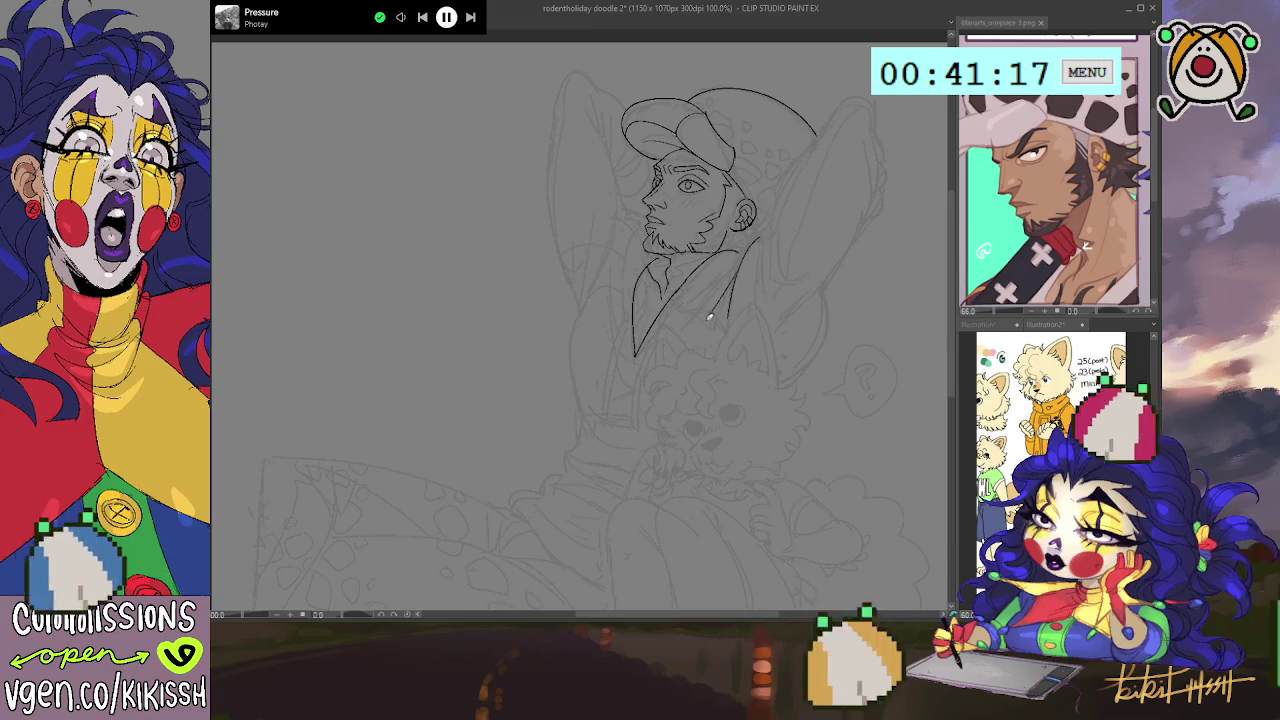
pyautogui.moveTo(744, 258); pyautogui.dragTo(700, 310)
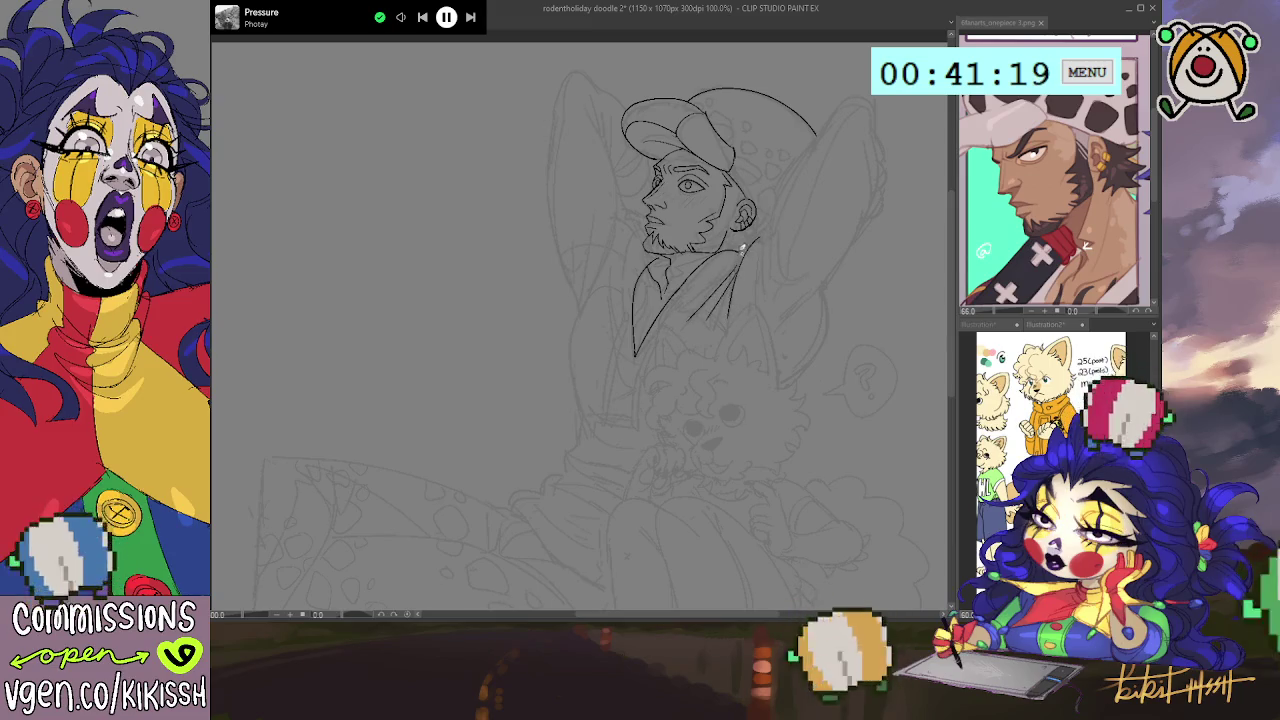
pyautogui.moveTo(744, 262); pyautogui.dragTo(731, 278)
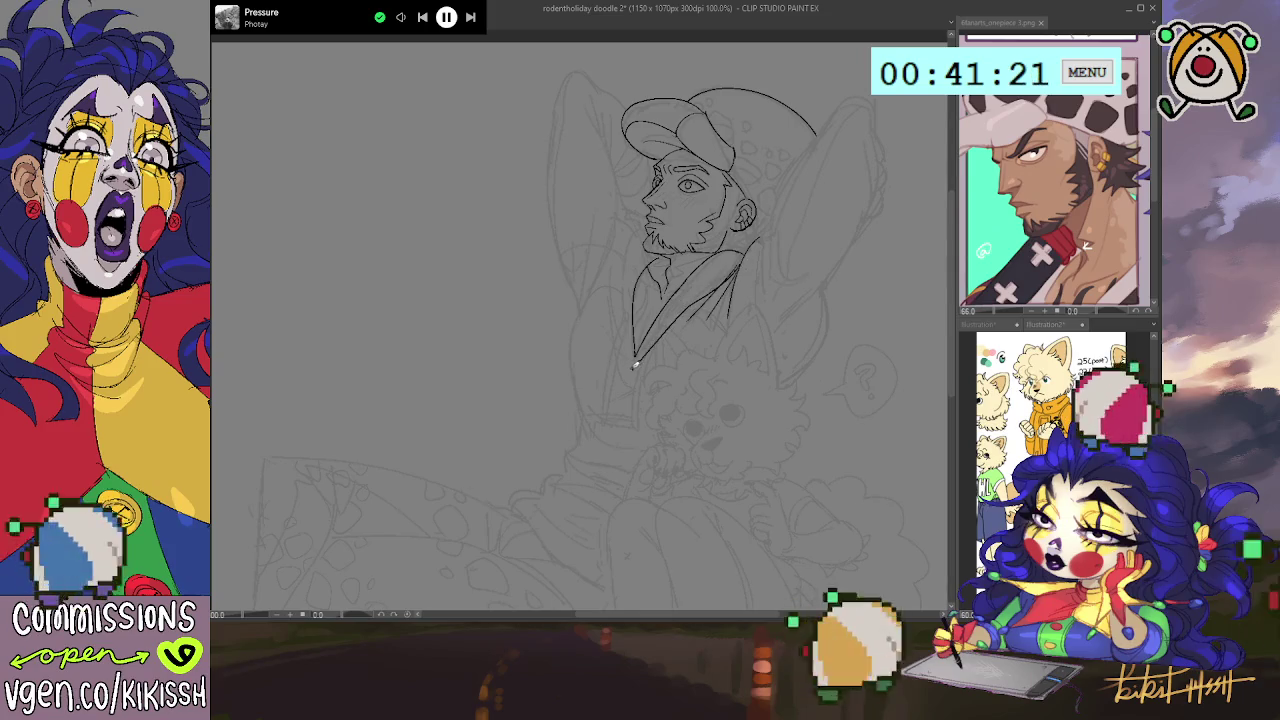
pyautogui.moveTo(634, 357); pyautogui.dragTo(741, 264)
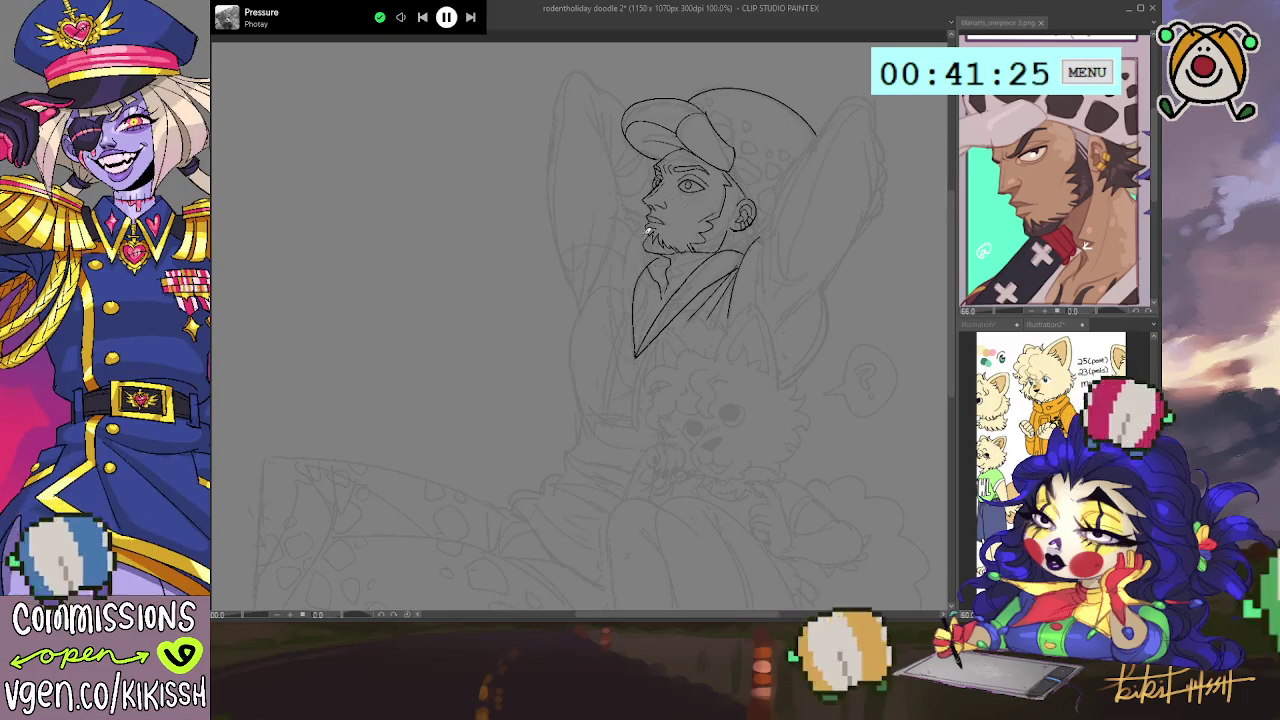
pyautogui.moveTo(640, 228); pyautogui.dragTo(632, 346)
# - Ink the long curve left of the torso, redrawing it until it sits right
pyautogui.moveTo(686, 312)
pyautogui.mouseDown()
pyautogui.moveTo(618, 216)
pyautogui.moveTo(626, 305)
pyautogui.mouseUp()
pyautogui.hotkey('ctrl', 'z')
pyautogui.moveTo(620, 205); pyautogui.dragTo(626, 316)
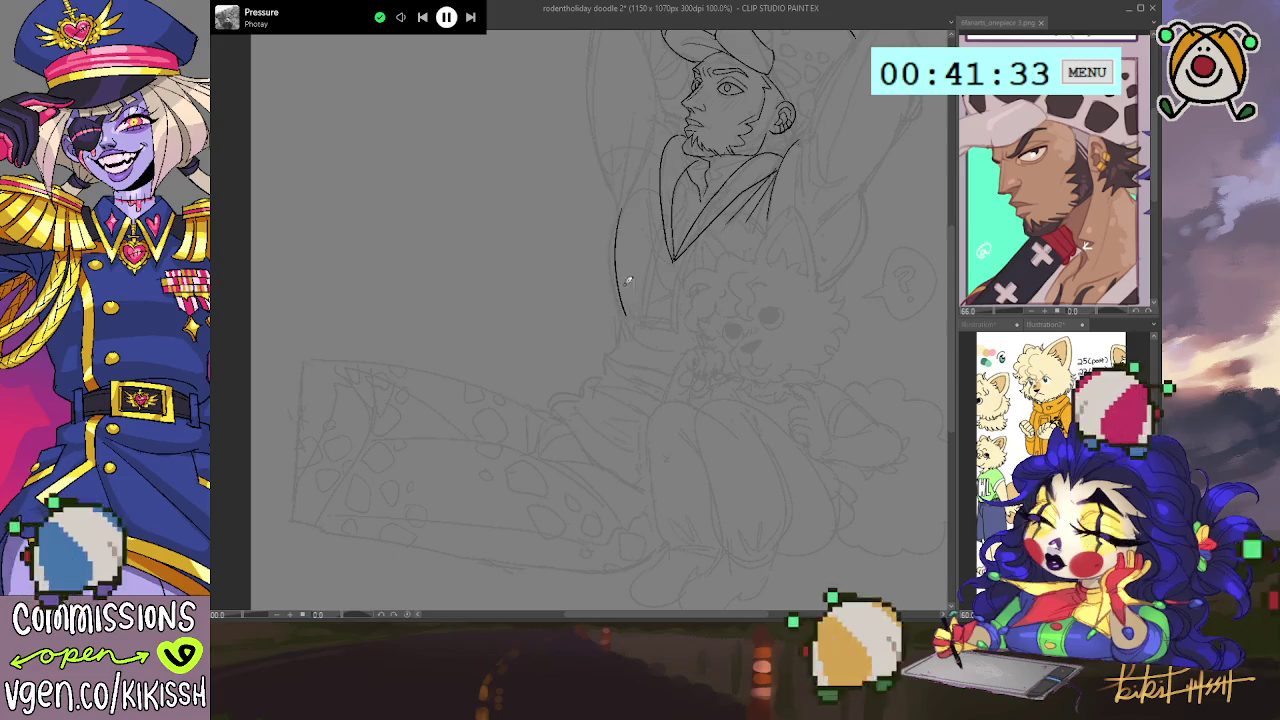
pyautogui.moveTo(620, 203)
pyautogui.mouseDown()
pyautogui.moveTo(613, 288)
pyautogui.moveTo(626, 326)
pyautogui.mouseUp()
pyautogui.hotkey('ctrl', 'z')
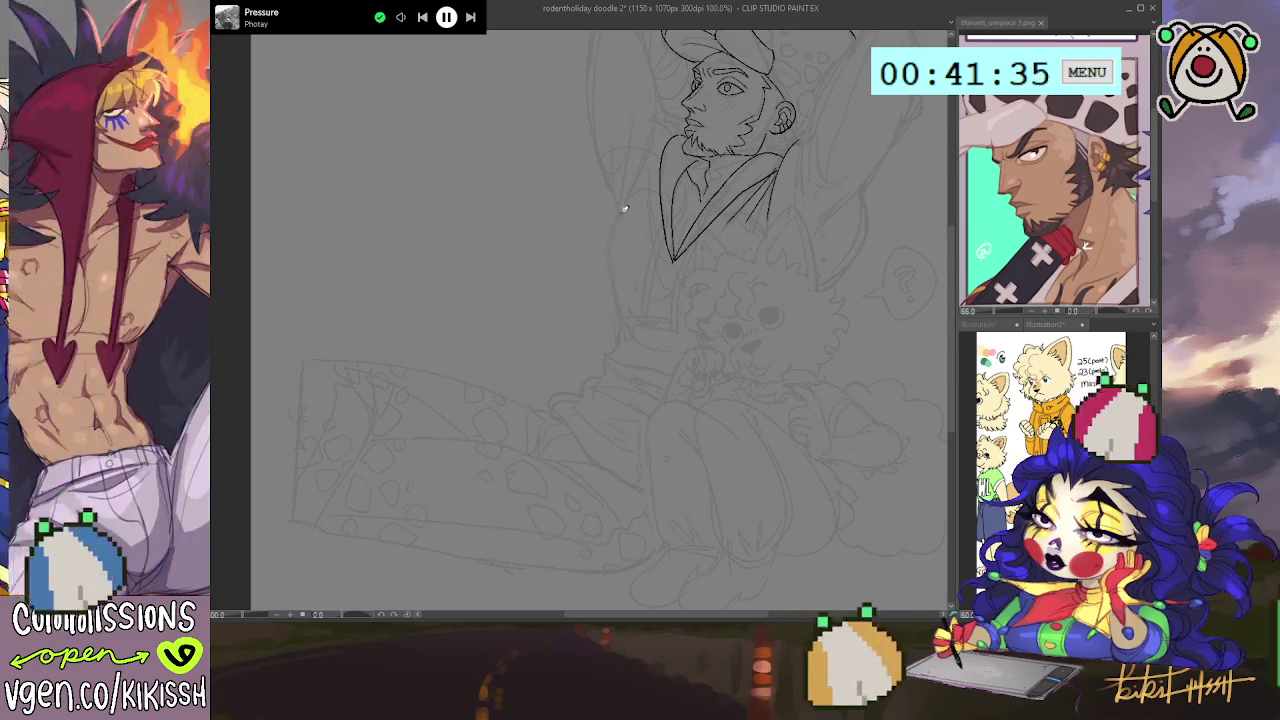
pyautogui.moveTo(623, 206); pyautogui.dragTo(626, 318)
pyautogui.moveTo(727, 241)
pyautogui.mouseDown()
pyautogui.moveTo(729, 314)
pyautogui.moveTo(720, 331)
pyautogui.moveTo(706, 317)
pyautogui.moveTo(743, 283)
pyautogui.moveTo(735, 303)
pyautogui.mouseUp()
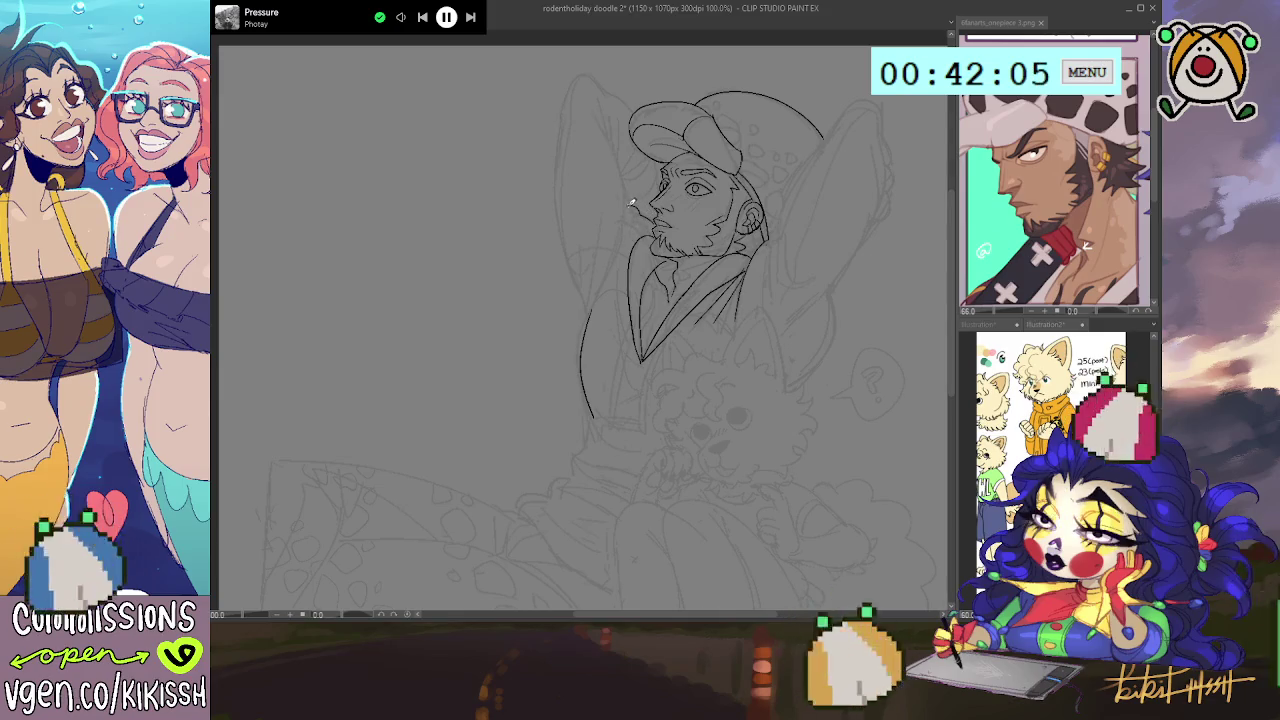
# - Ink hair strokes left of the cap and the top and outer edge of the raised arm
pyautogui.moveTo(629, 172)
pyautogui.mouseDown()
pyautogui.moveTo(604, 122)
pyautogui.moveTo(613, 110)
pyautogui.mouseUp()
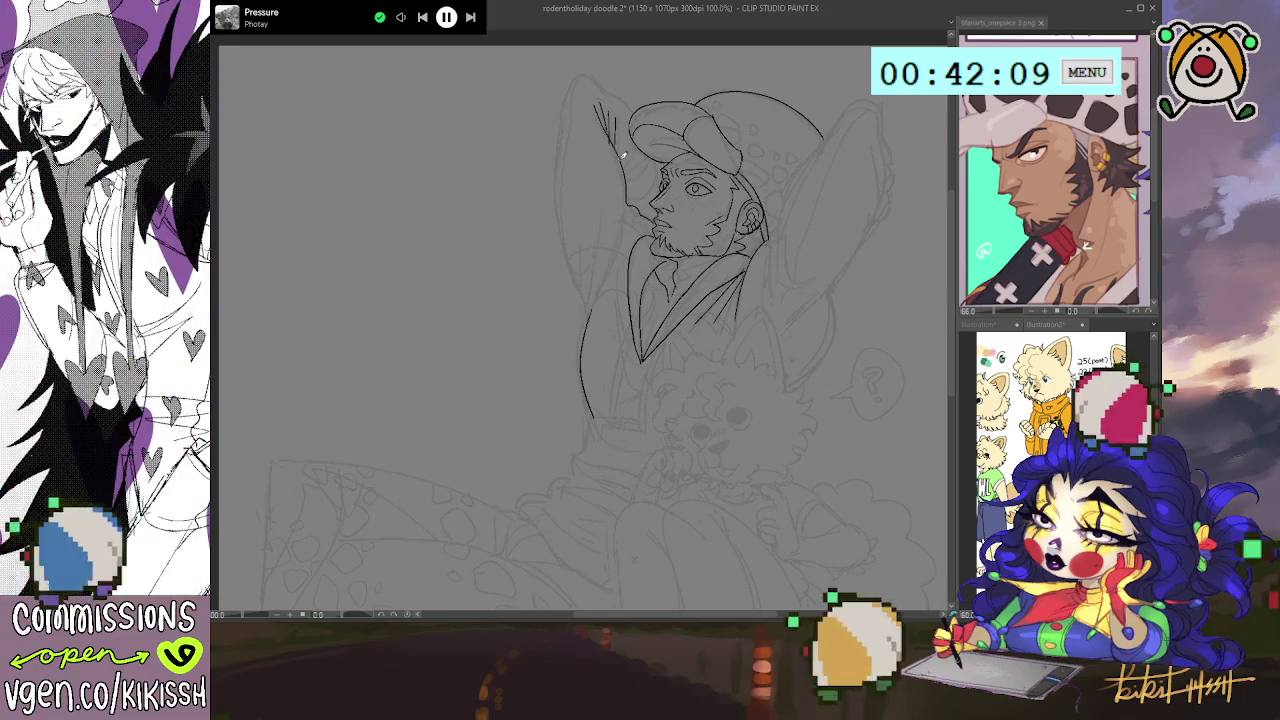
pyautogui.moveTo(642, 158)
pyautogui.mouseDown()
pyautogui.moveTo(624, 175)
pyautogui.moveTo(636, 196)
pyautogui.moveTo(652, 182)
pyautogui.mouseUp()
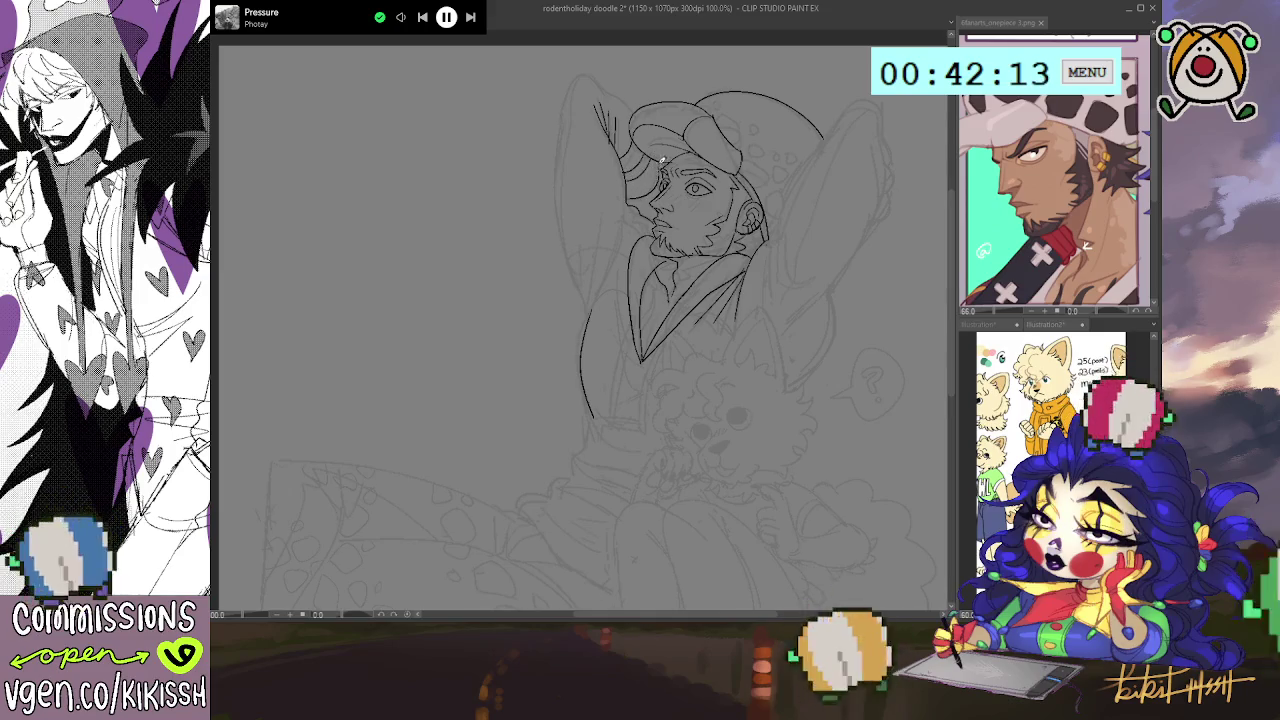
pyautogui.moveTo(604, 96)
pyautogui.mouseDown()
pyautogui.moveTo(566, 112)
pyautogui.moveTo(557, 168)
pyautogui.mouseUp()
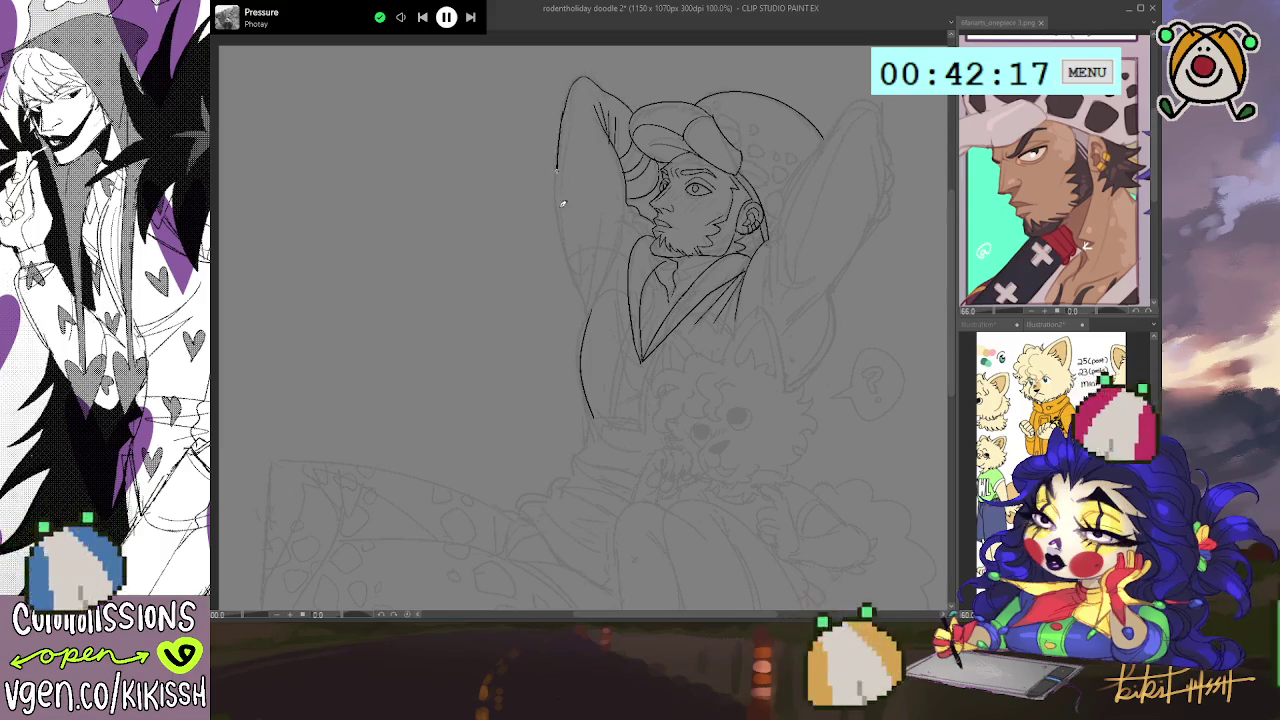
pyautogui.hotkey('ctrl', 'z')
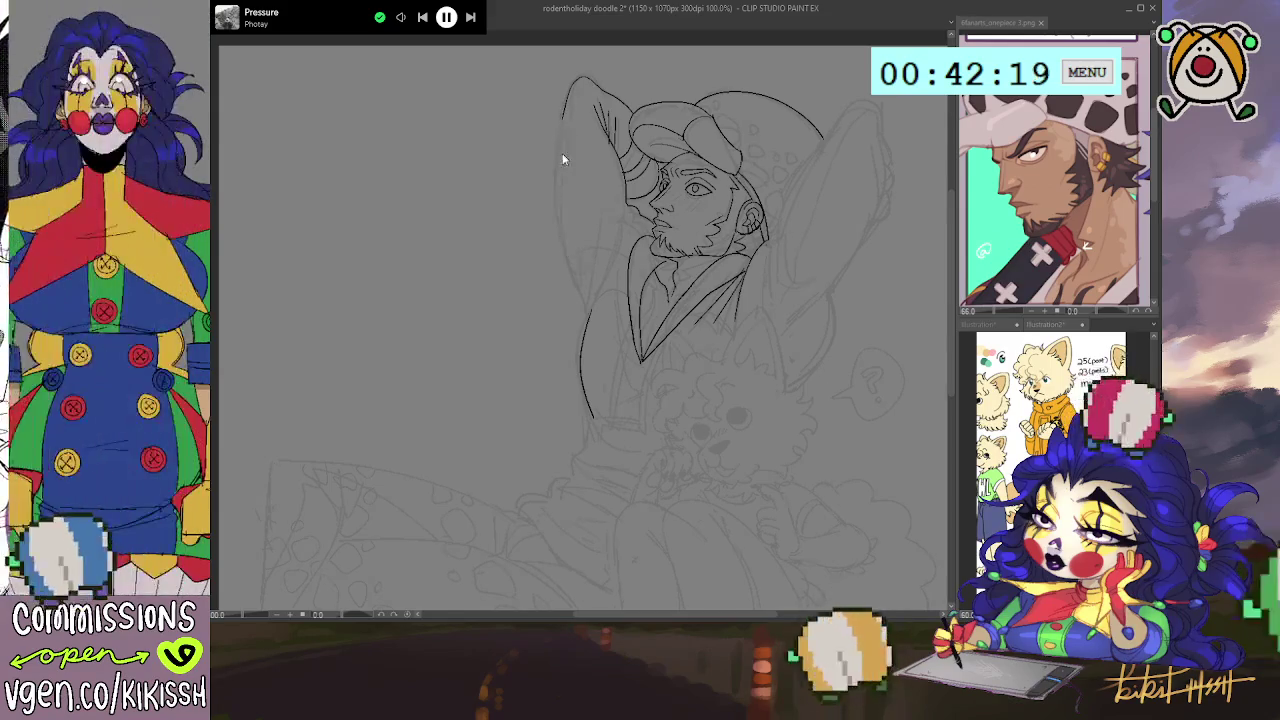
pyautogui.moveTo(566, 112); pyautogui.dragTo(572, 287)
pyautogui.hotkey('ctrl', 'z')
pyautogui.moveTo(566, 115)
pyautogui.mouseDown()
pyautogui.moveTo(580, 292)
pyautogui.moveTo(599, 211)
pyautogui.mouseUp()
# - Ink the raised arm's inner edge and a short line below the collar
pyautogui.moveTo(590, 312)
pyautogui.mouseDown()
pyautogui.moveTo(578, 242)
pyautogui.moveTo(588, 292)
pyautogui.mouseUp()
pyautogui.hotkey('ctrl', 'z')
pyautogui.moveTo(628, 205)
pyautogui.mouseDown()
pyautogui.moveTo(596, 308)
pyautogui.moveTo(620, 260)
pyautogui.mouseUp()
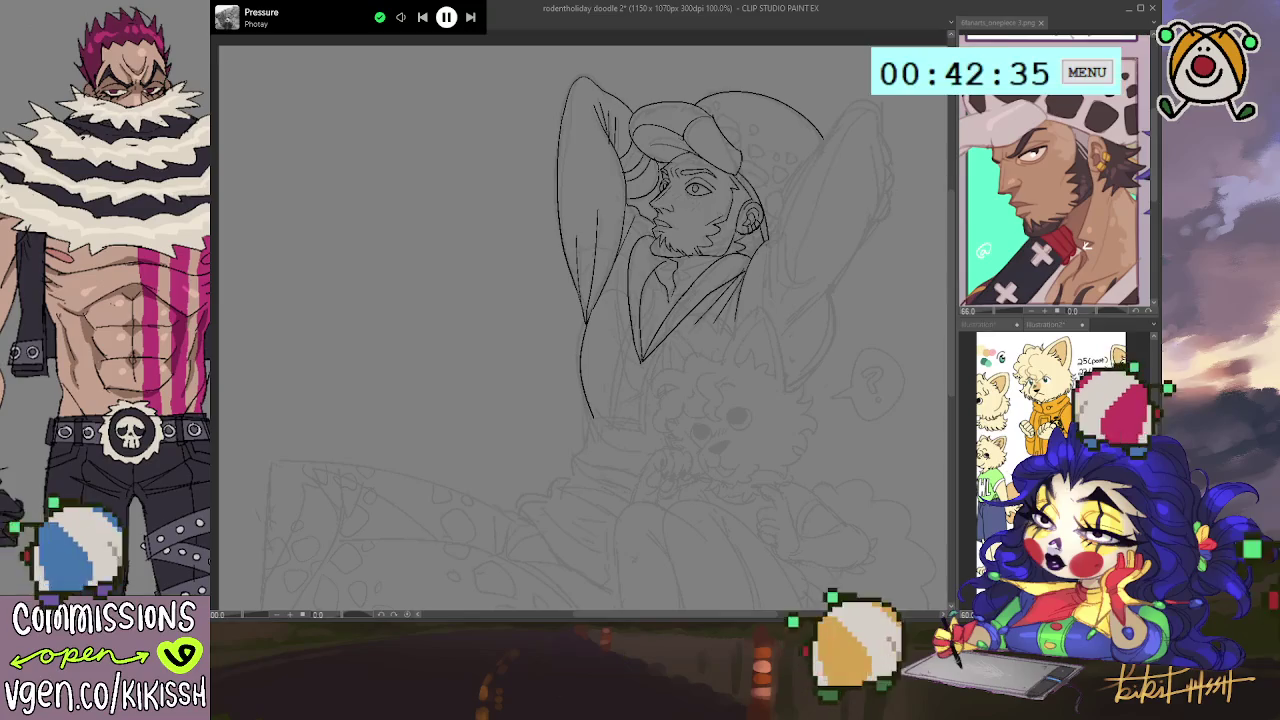
pyautogui.scroll(-1, 766, 380)
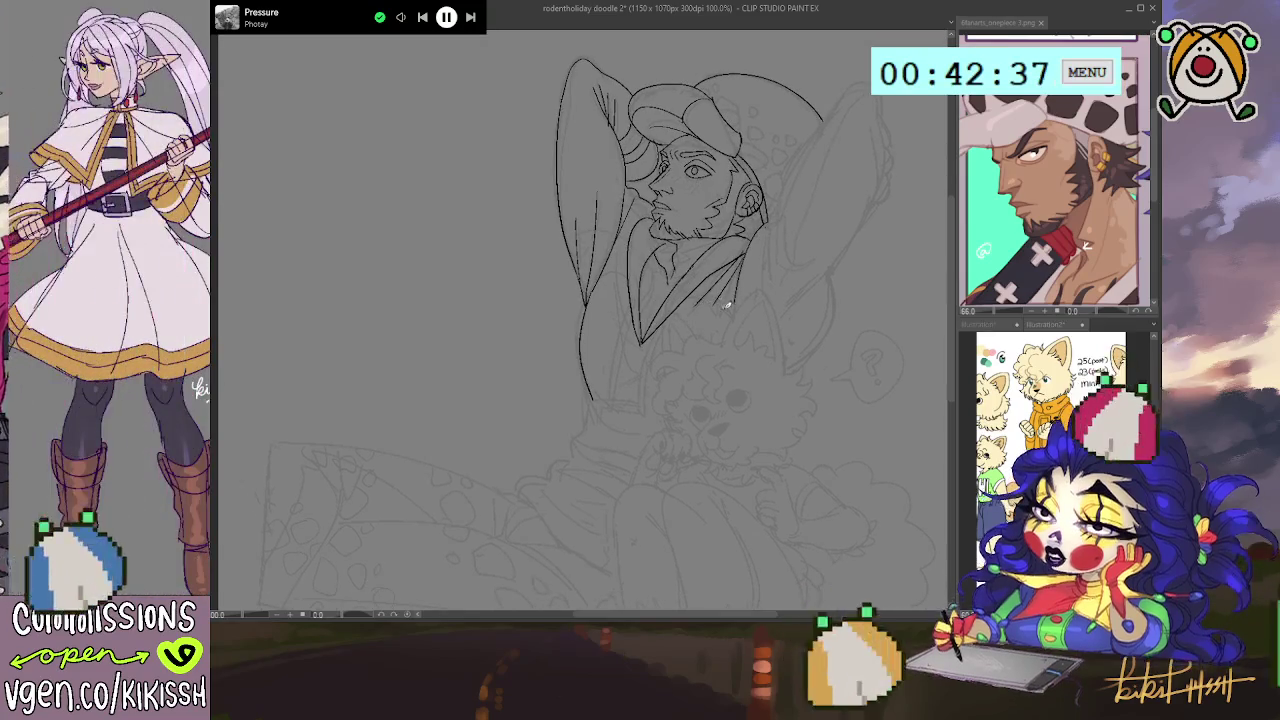
pyautogui.moveTo(727, 300); pyautogui.dragTo(821, 222)
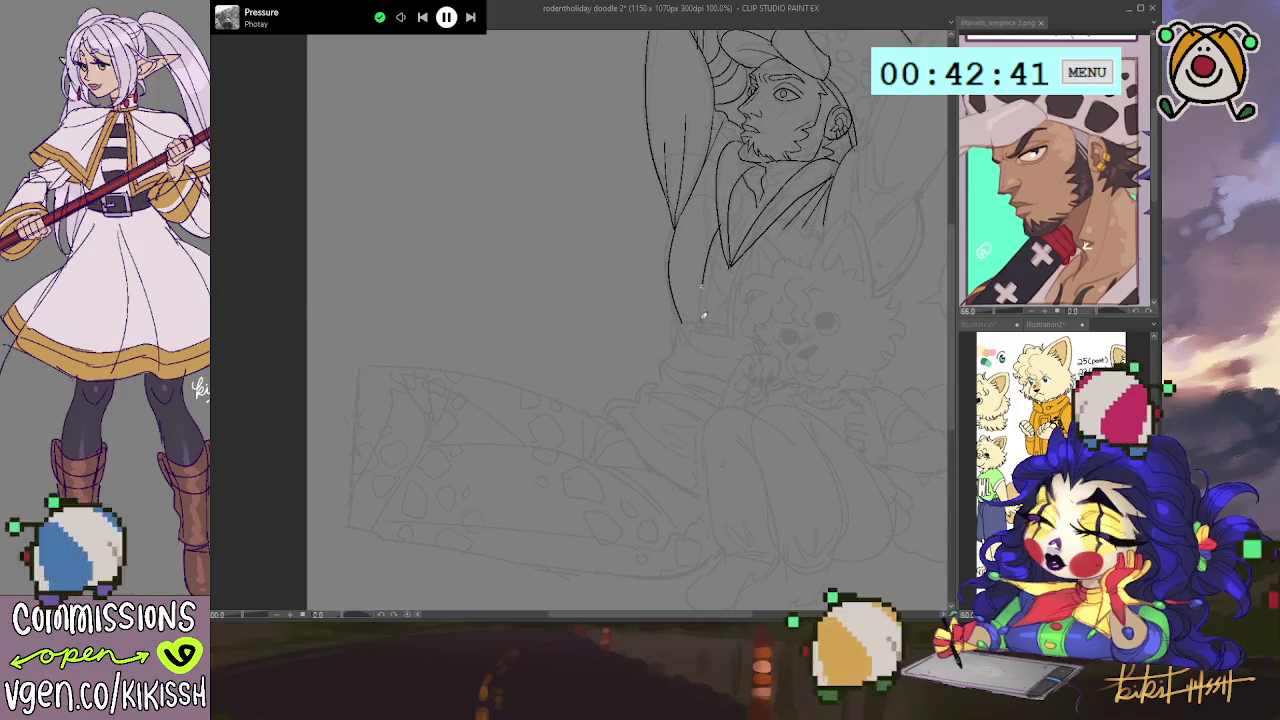
pyautogui.hotkey('ctrl', 'z')
pyautogui.moveTo(697, 282)
pyautogui.mouseDown()
pyautogui.moveTo(699, 325)
pyautogui.moveTo(718, 240)
pyautogui.mouseUp()
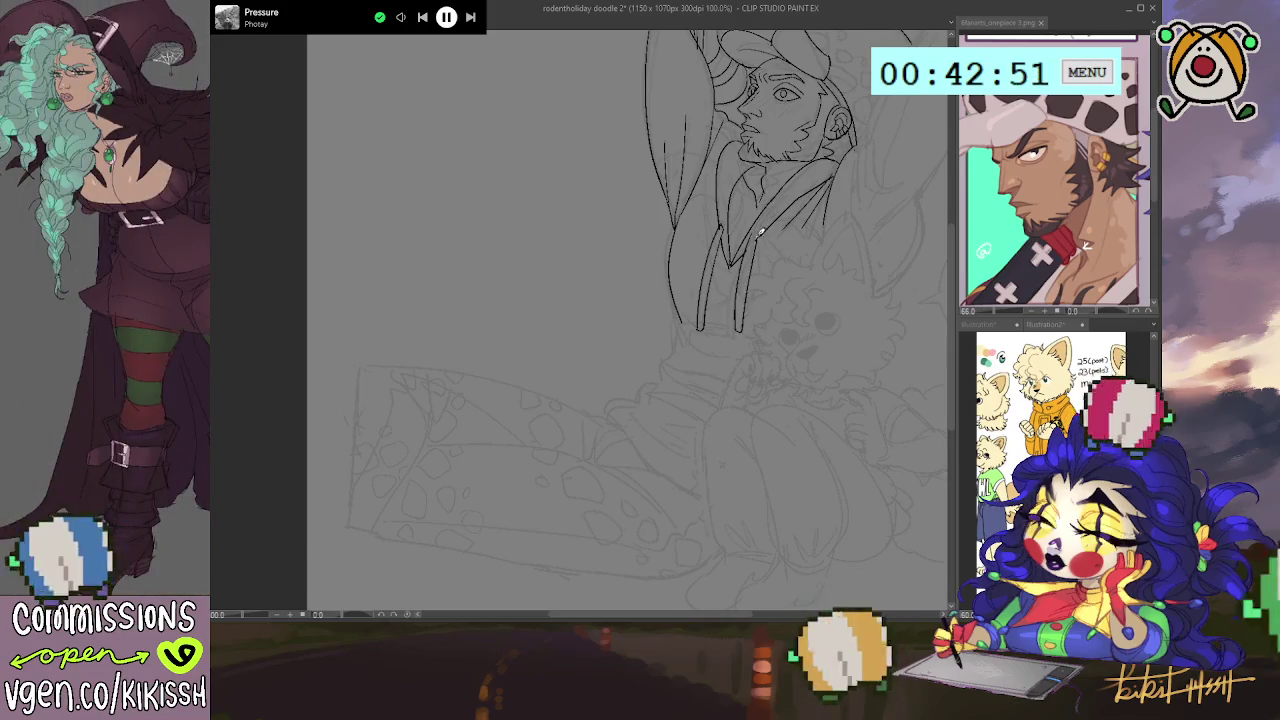
# - Ink the coat lines running down from the hood and its two dangling drawstrings
pyautogui.hotkey('ctrl', 'z')
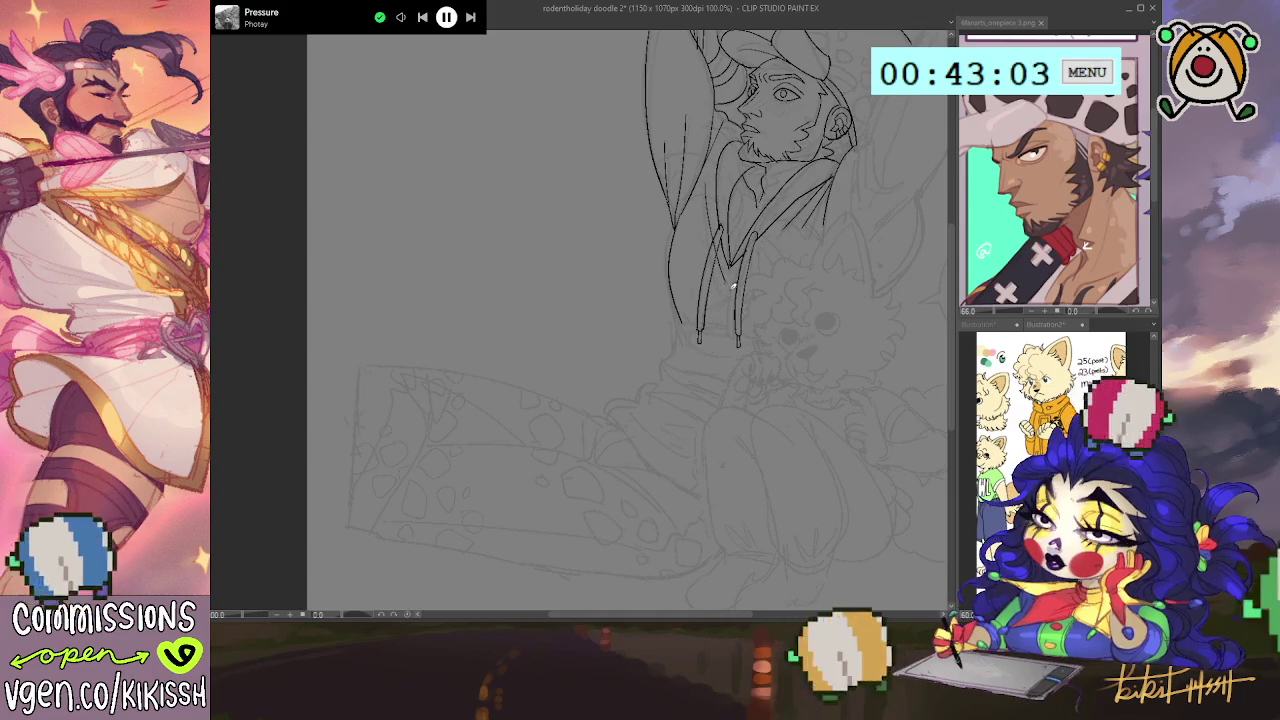
pyautogui.moveTo(706, 222); pyautogui.dragTo(742, 280)
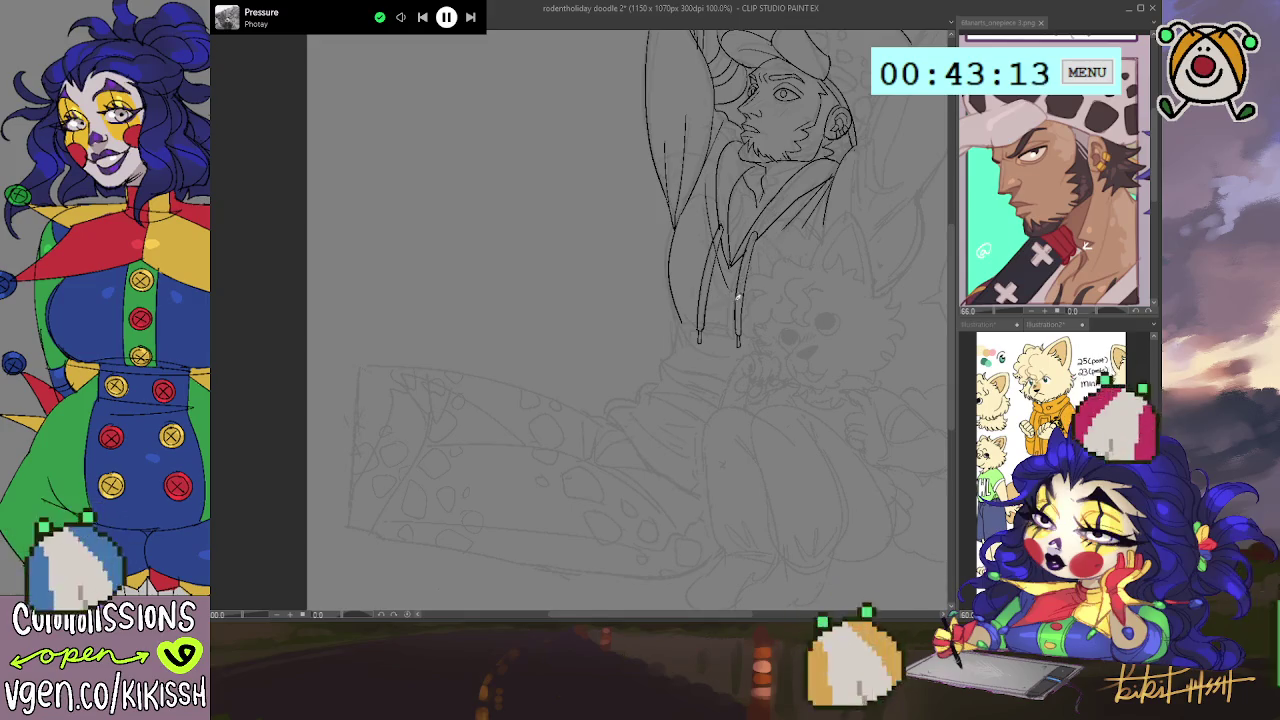
pyautogui.moveTo(730, 305)
pyautogui.mouseDown()
pyautogui.moveTo(782, 246)
pyautogui.moveTo(756, 340)
pyautogui.mouseUp()
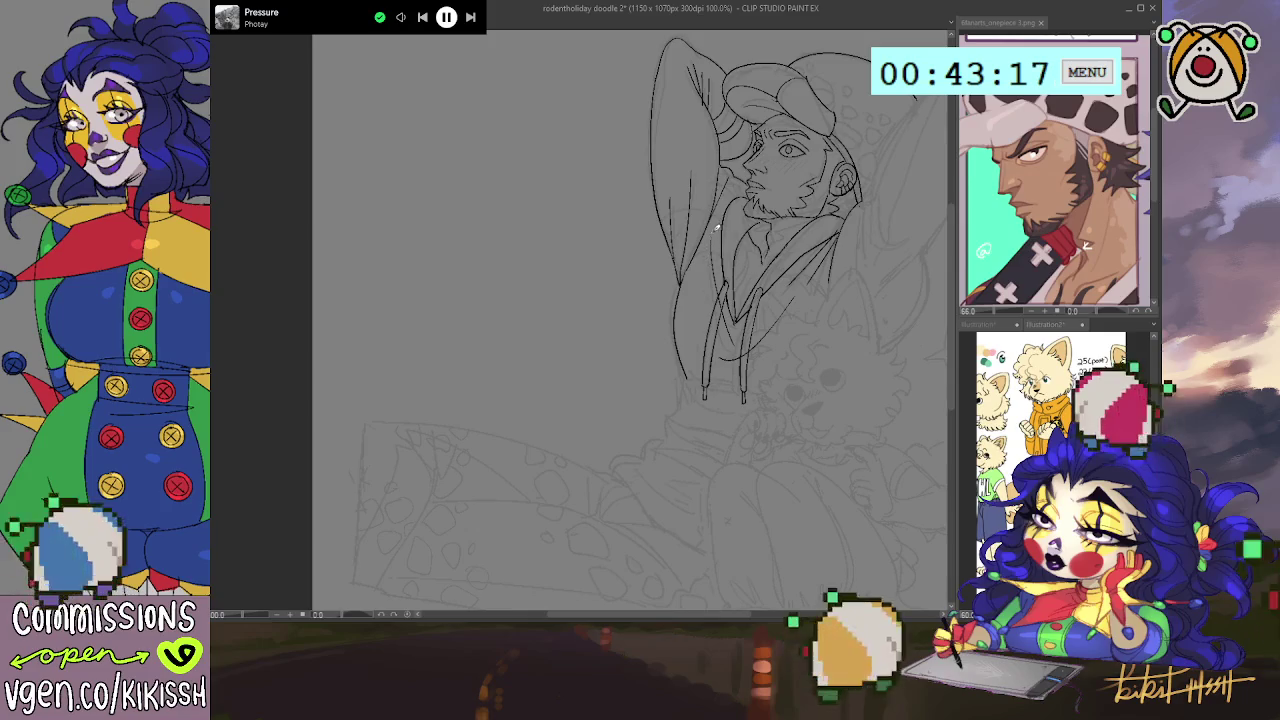
pyautogui.moveTo(709, 271); pyautogui.dragTo(703, 334)
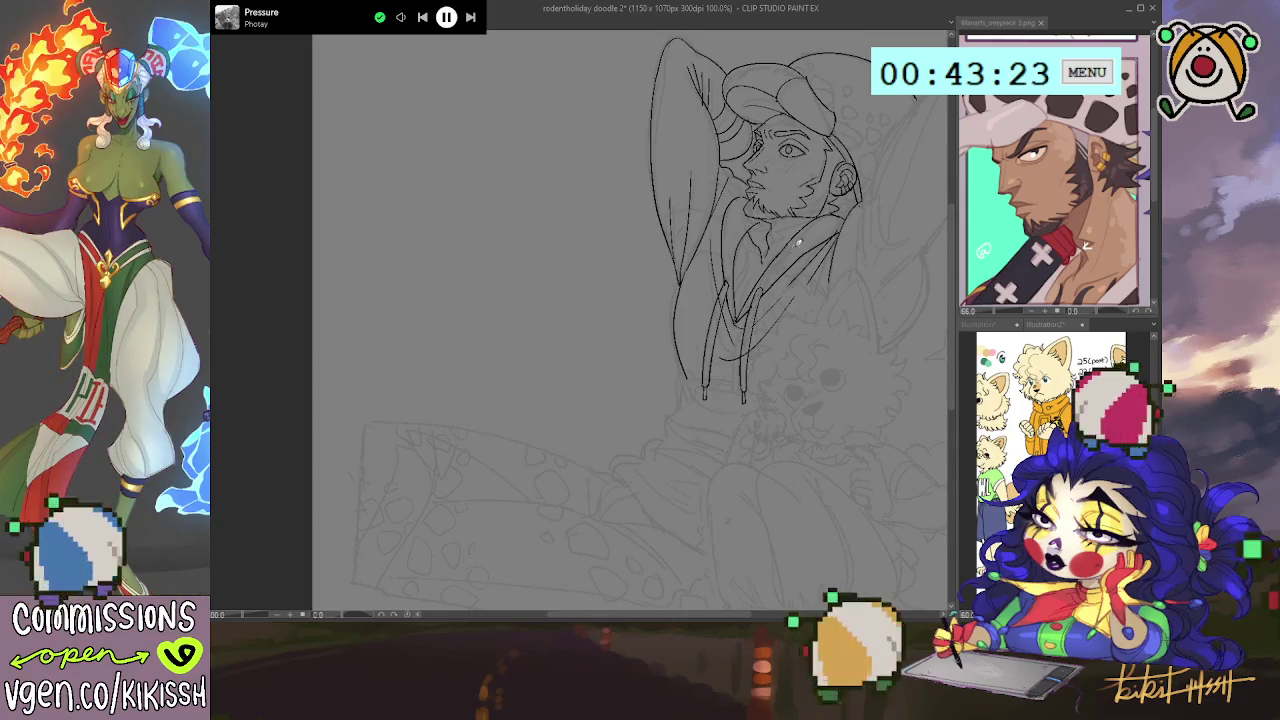
pyautogui.moveTo(790, 290); pyautogui.dragTo(804, 266)
pyautogui.moveTo(724, 244); pyautogui.dragTo(726, 298)
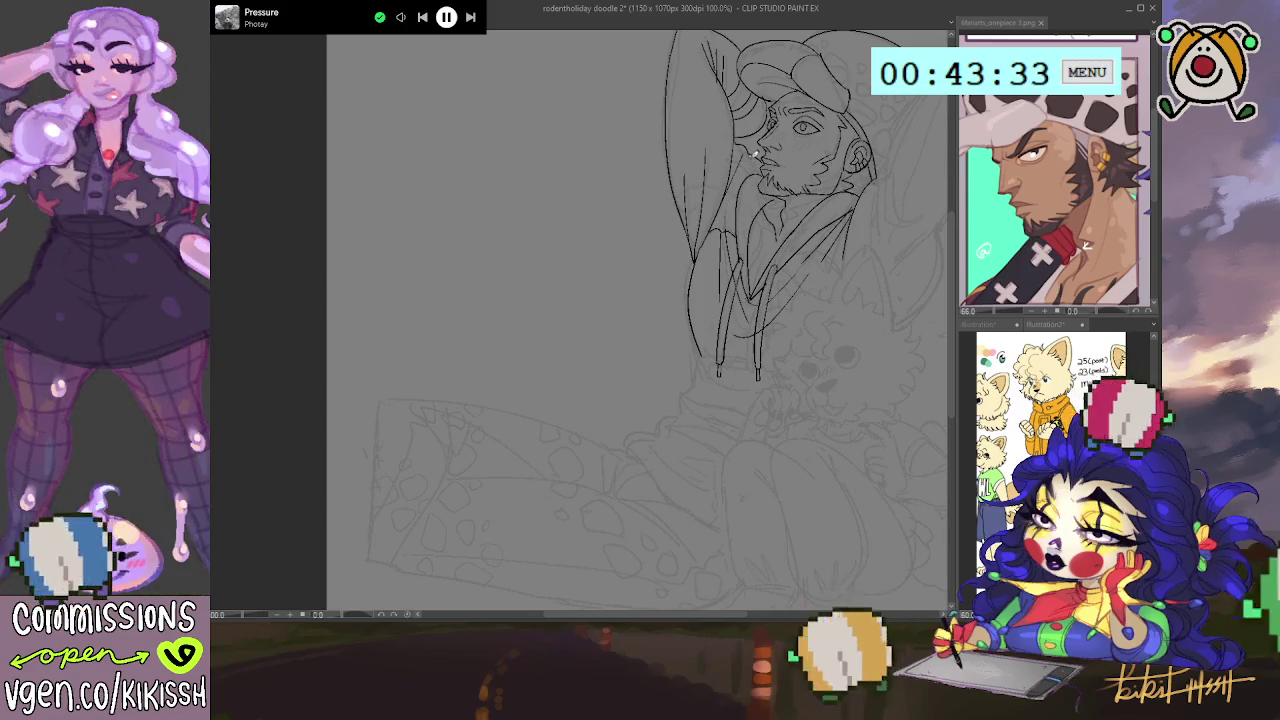
# - Ink the long curve on the figure's right side and a line extending down toward the dog
pyautogui.moveTo(818, 240); pyautogui.dragTo(796, 228)
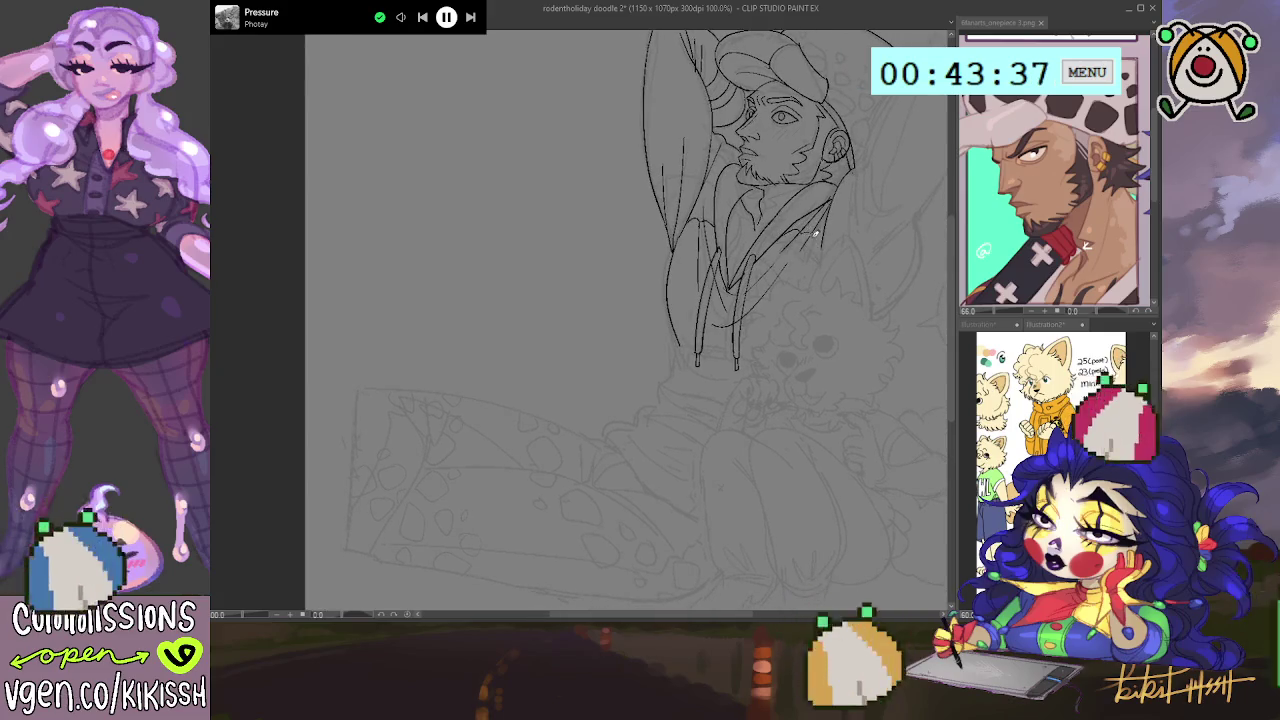
pyautogui.moveTo(820, 280)
pyautogui.mouseDown()
pyautogui.moveTo(866, 263)
pyautogui.moveTo(858, 300)
pyautogui.mouseUp()
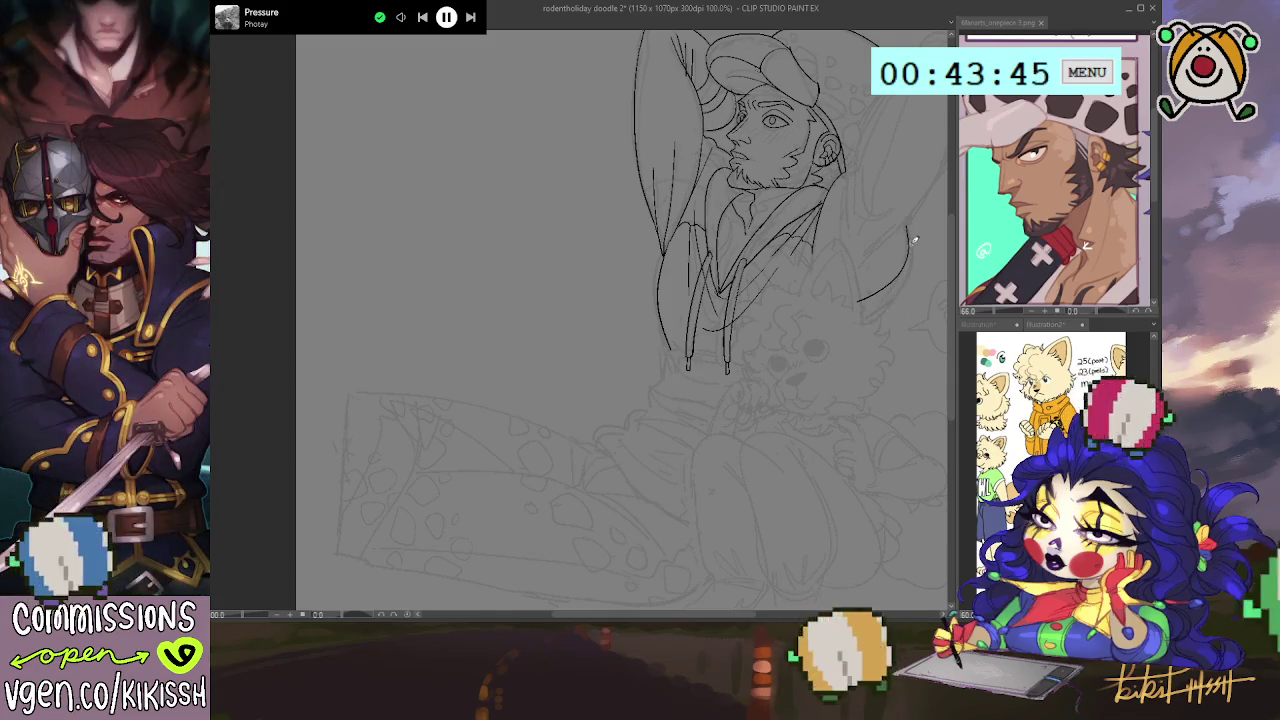
pyautogui.moveTo(913, 259)
pyautogui.mouseDown()
pyautogui.moveTo(868, 321)
pyautogui.moveTo(766, 382)
pyautogui.mouseUp()
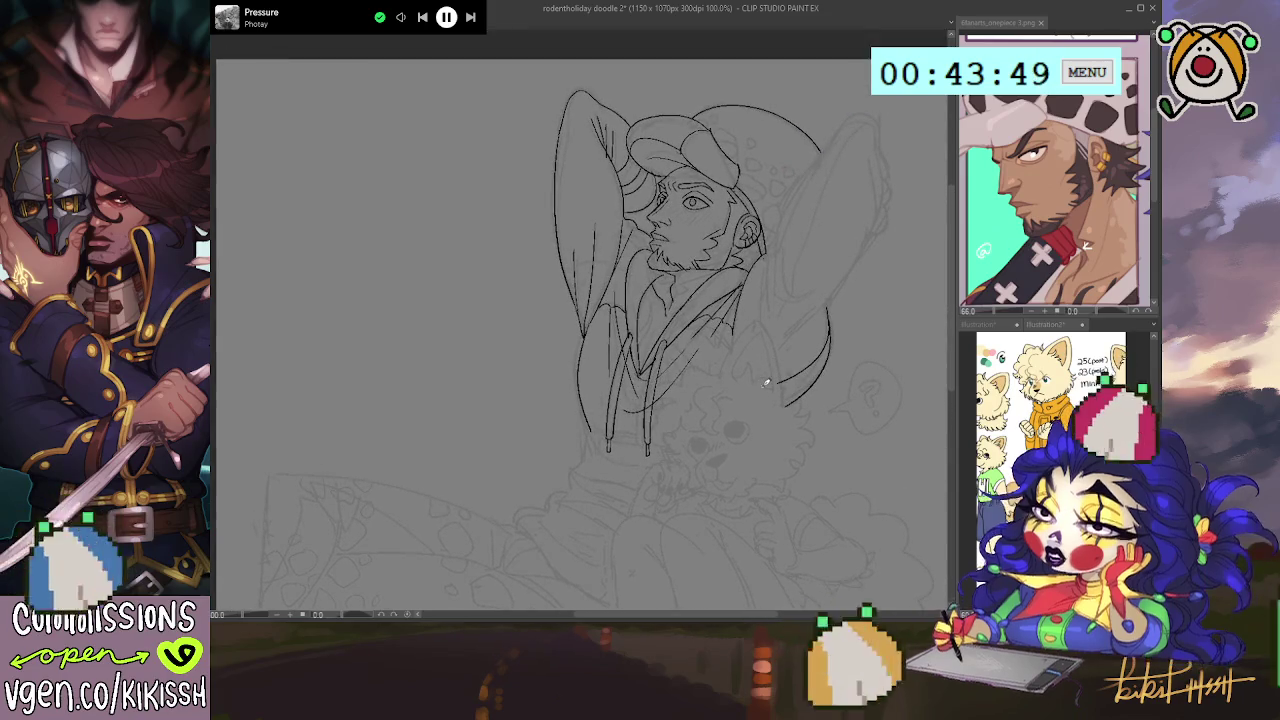
pyautogui.moveTo(791, 394); pyautogui.dragTo(843, 300)
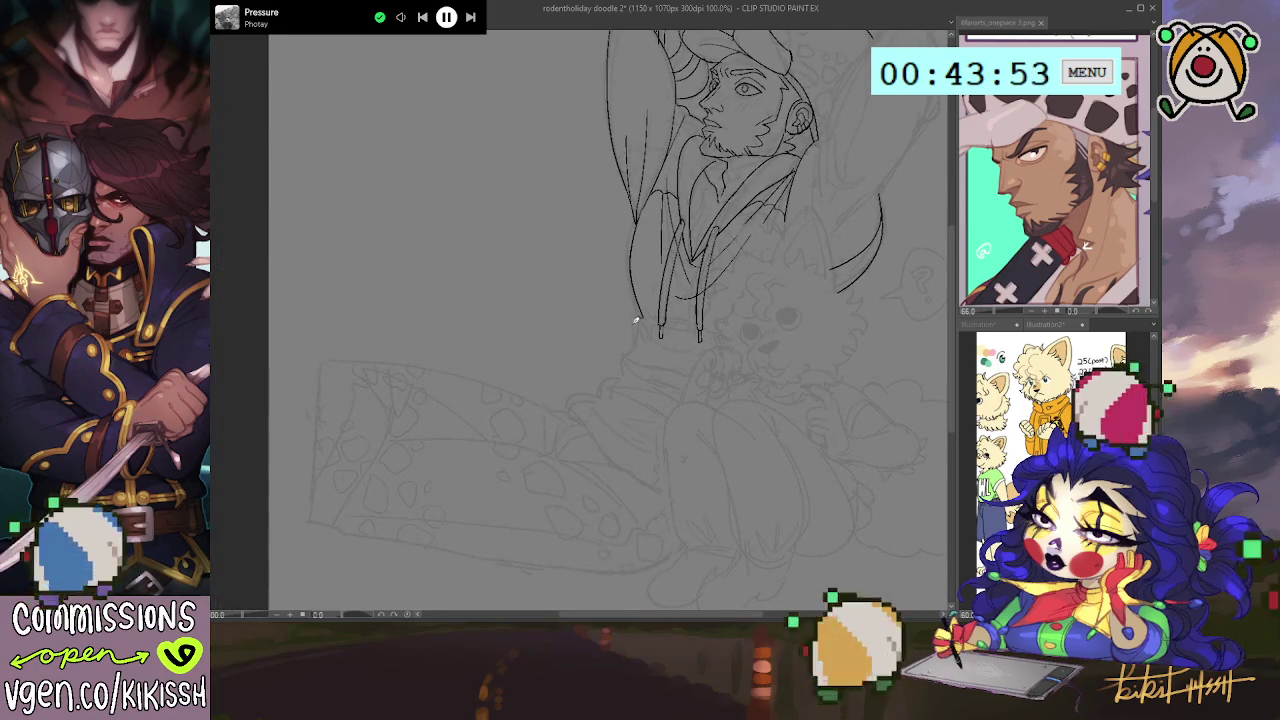
pyautogui.moveTo(636, 320)
pyautogui.mouseDown()
pyautogui.moveTo(620, 370)
pyautogui.moveTo(576, 414)
pyautogui.moveTo(668, 488)
pyautogui.mouseUp()
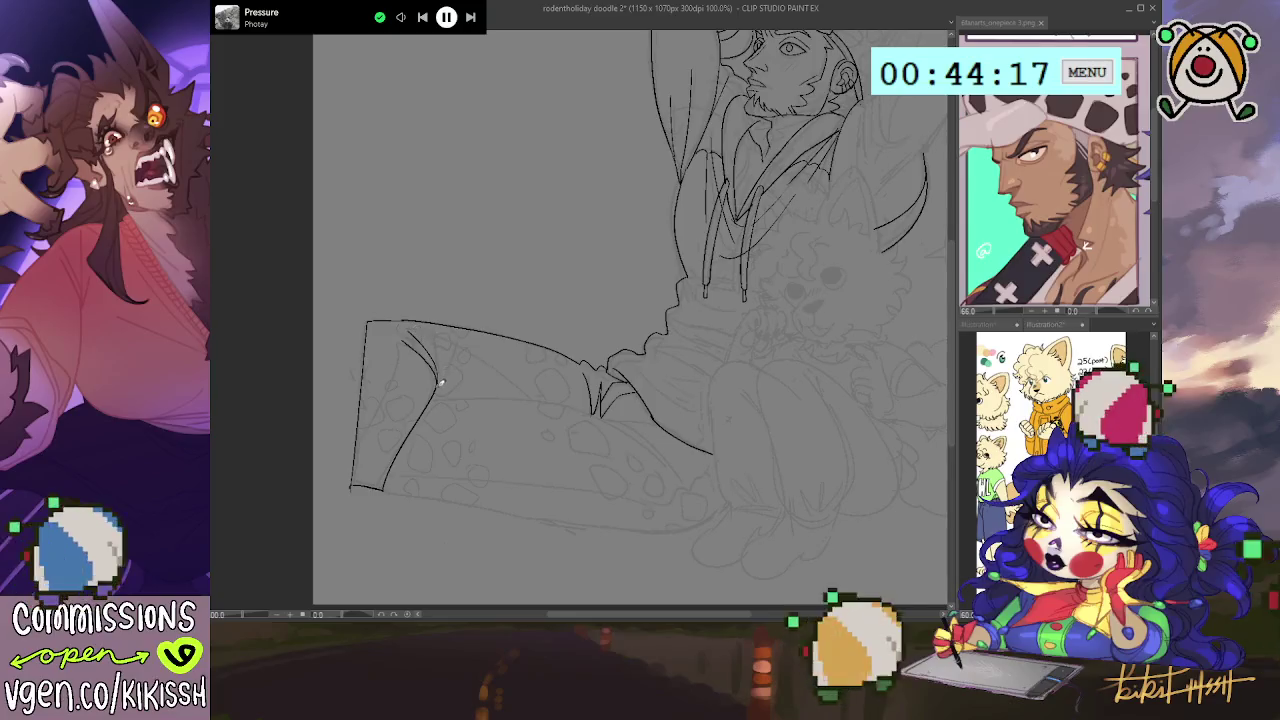
pyautogui.moveTo(709, 443); pyautogui.dragTo(651, 531)
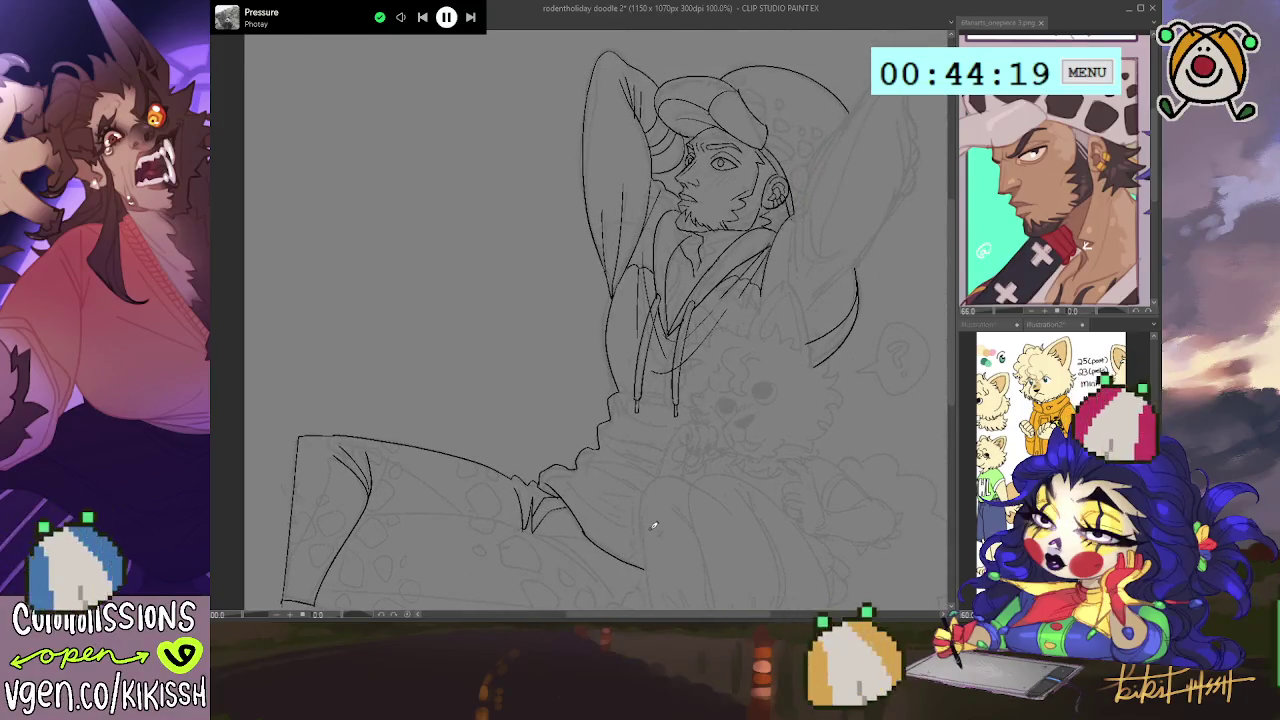
pyautogui.scroll(-1, 668, 400)
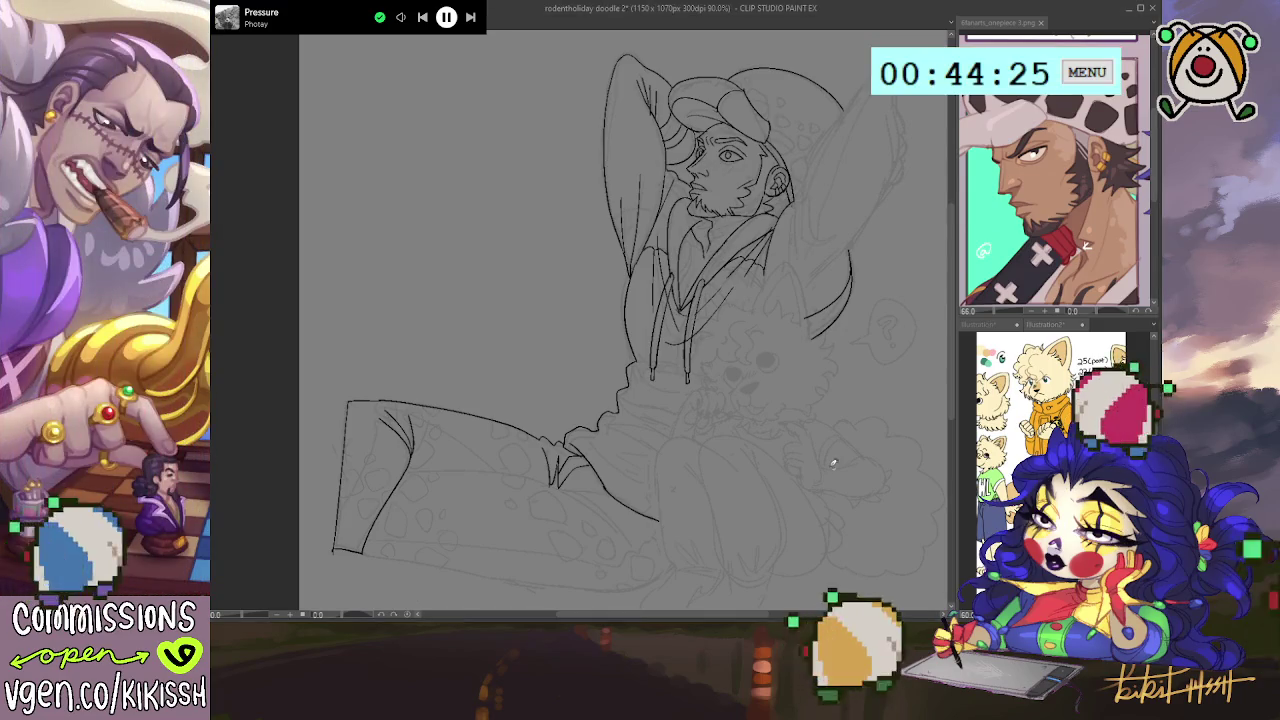
pyautogui.scroll(1, 685, 305)
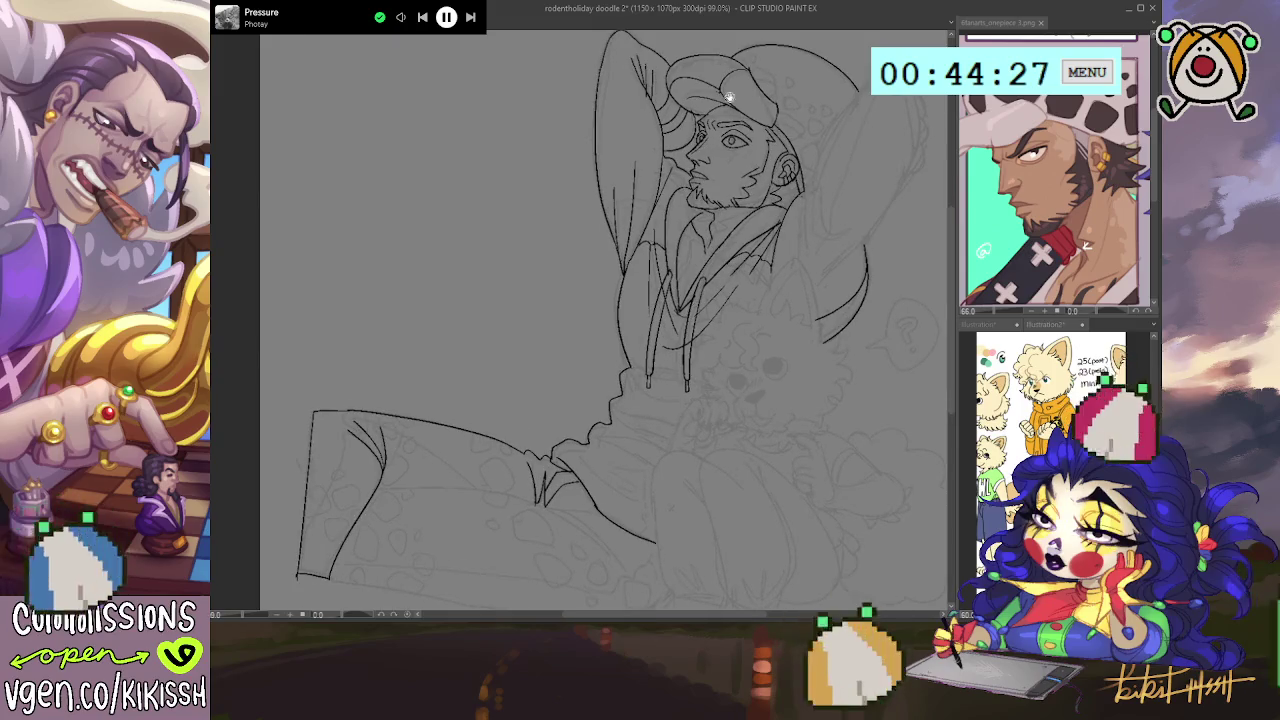
# - Trace the raised right arm's outer and inner edges plus the short line near the hair and ear
pyautogui.scroll(3, 698, 298)
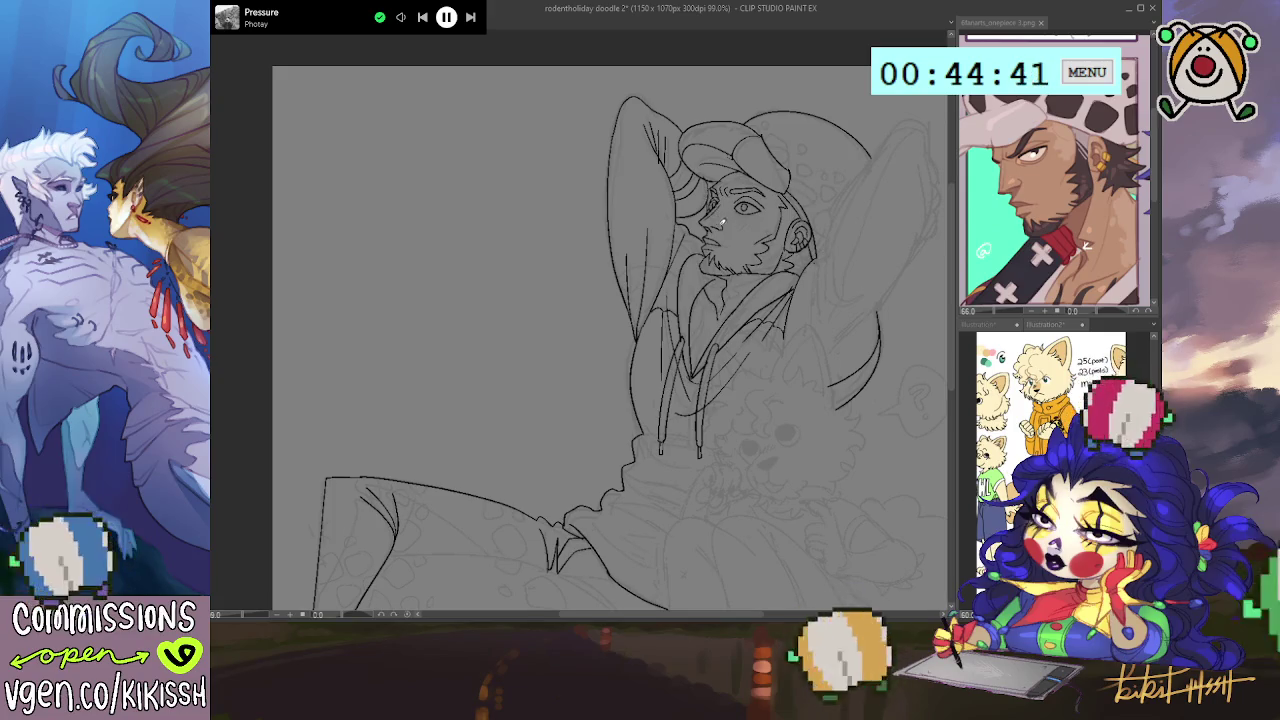
pyautogui.moveTo(750, 277); pyautogui.dragTo(700, 255)
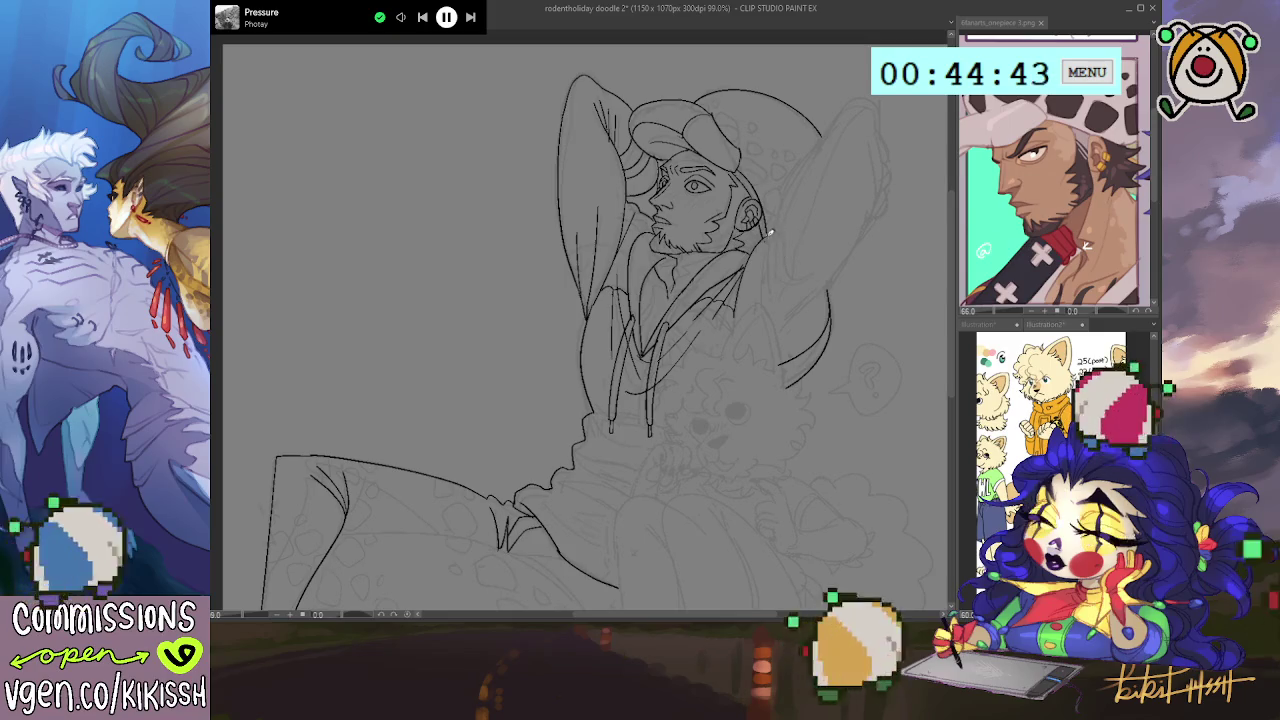
pyautogui.moveTo(776, 232)
pyautogui.mouseDown()
pyautogui.moveTo(834, 126)
pyautogui.moveTo(886, 166)
pyautogui.mouseUp()
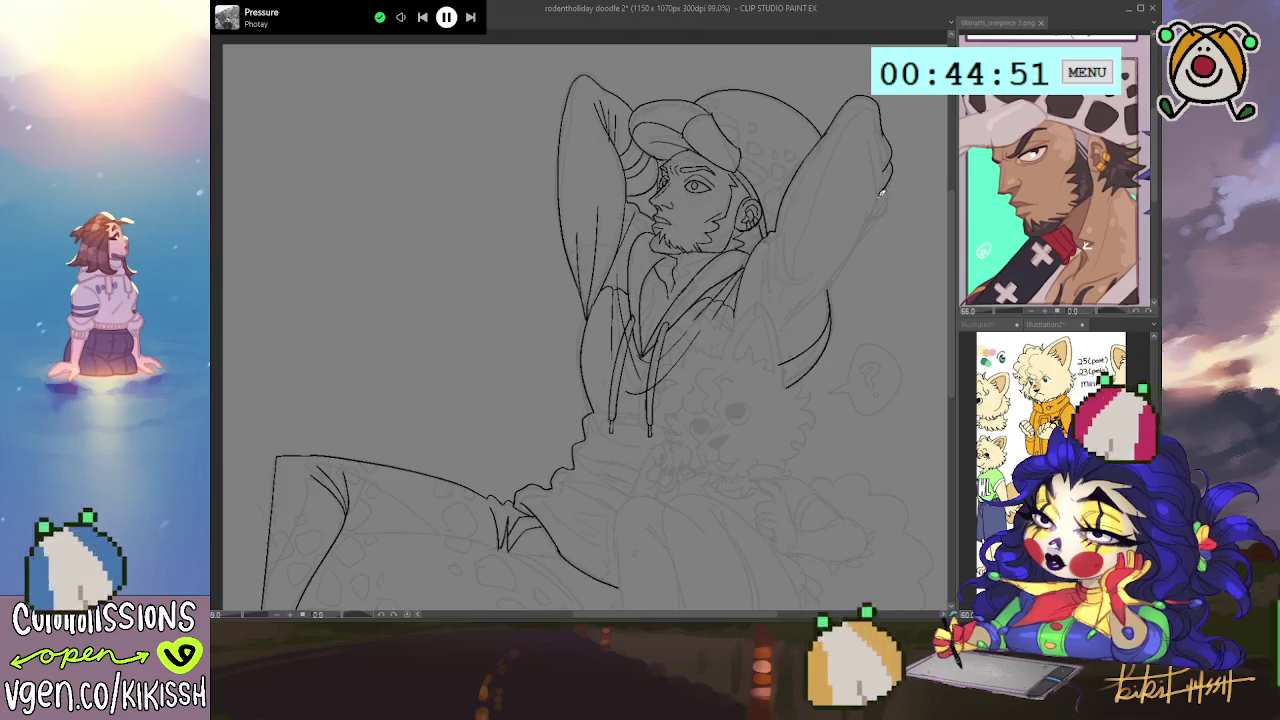
pyautogui.moveTo(889, 156); pyautogui.dragTo(886, 190)
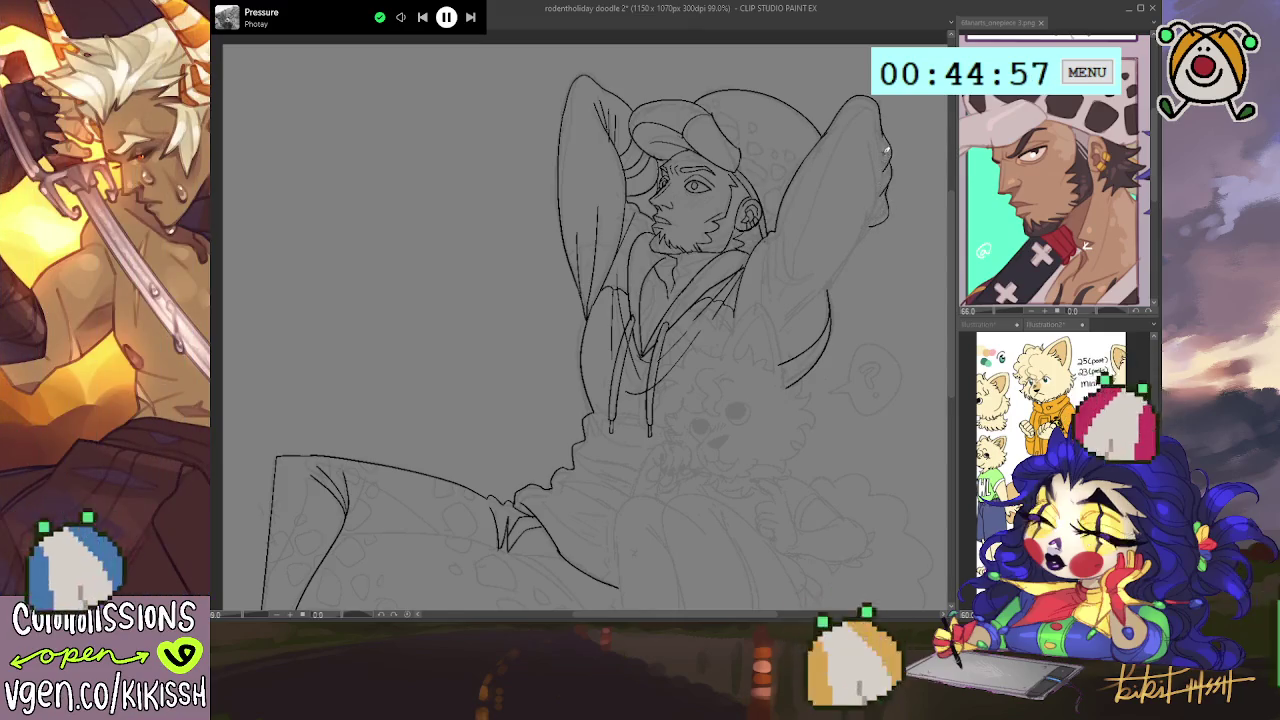
pyautogui.moveTo(884, 200); pyautogui.dragTo(879, 178)
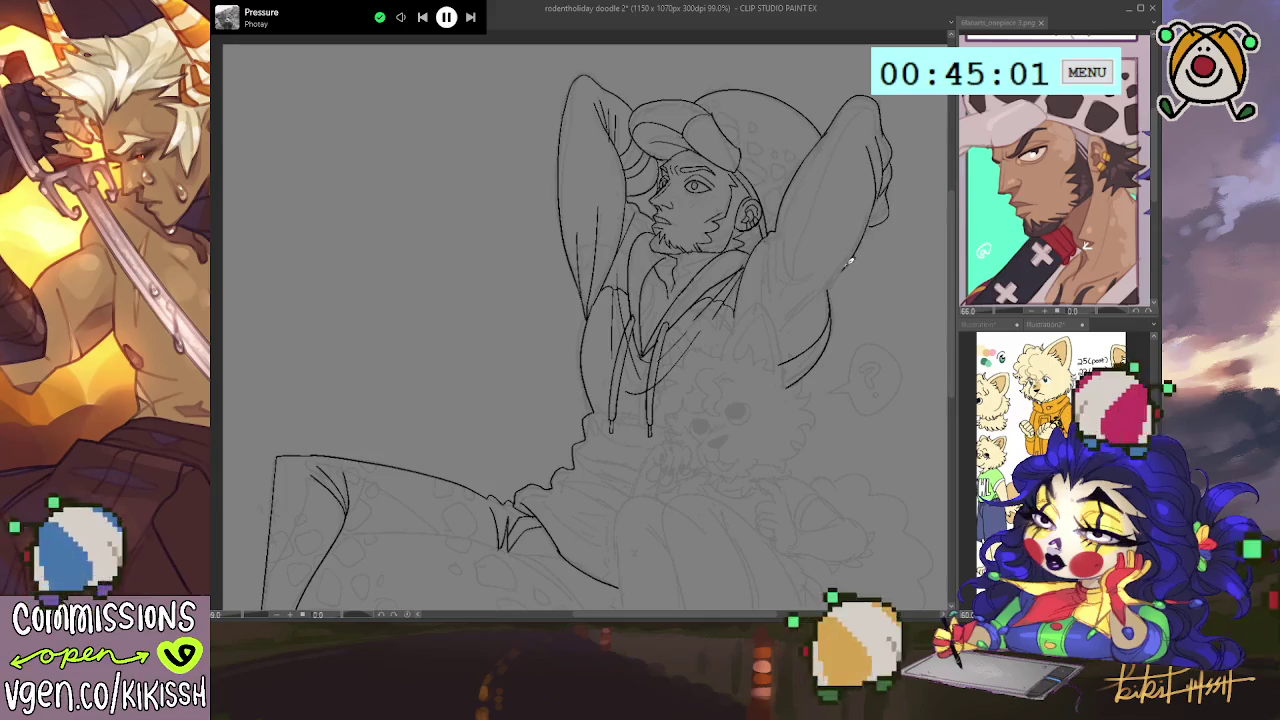
pyautogui.moveTo(884, 190); pyautogui.dragTo(870, 224)
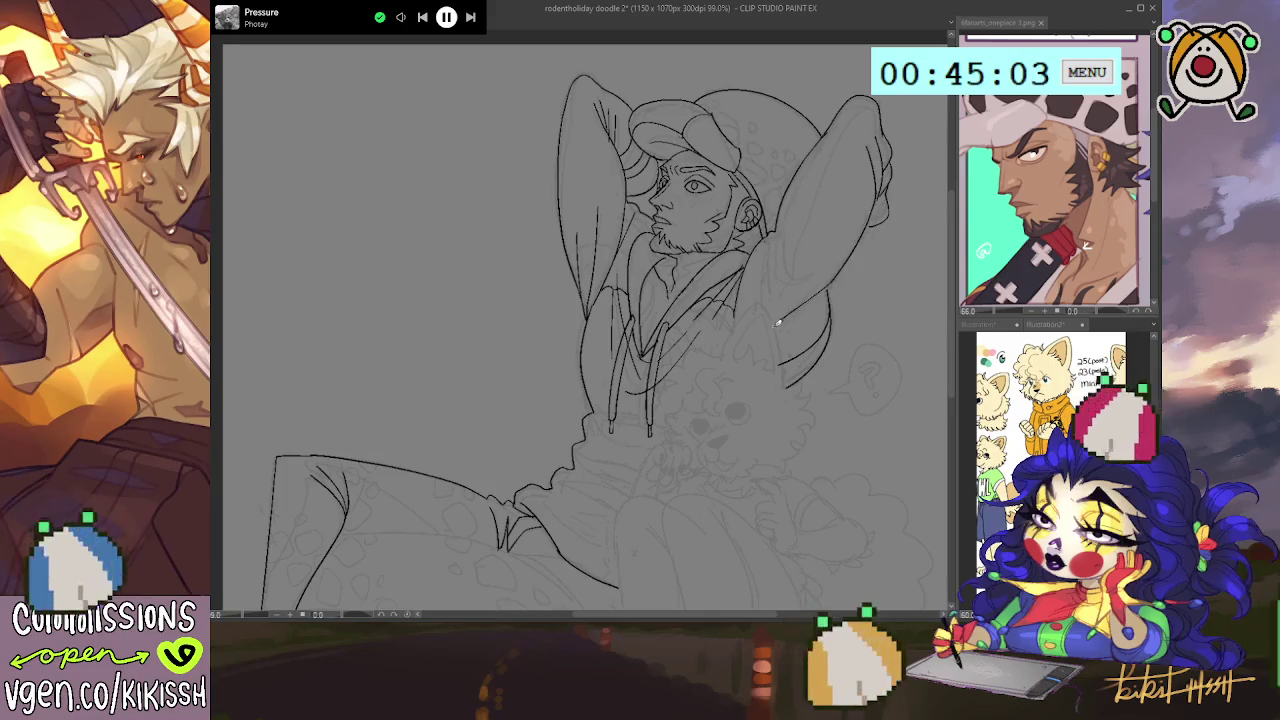
pyautogui.moveTo(828, 292); pyautogui.dragTo(786, 332)
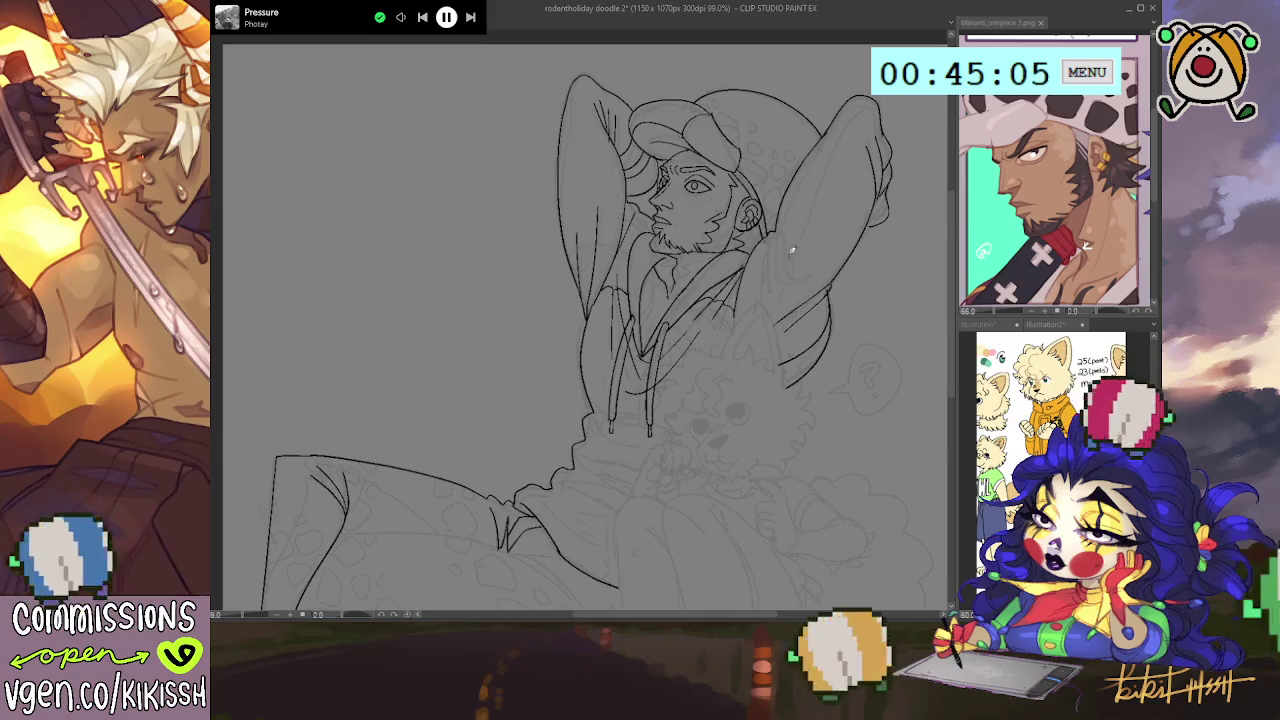
pyautogui.moveTo(778, 238); pyautogui.dragTo(786, 286)
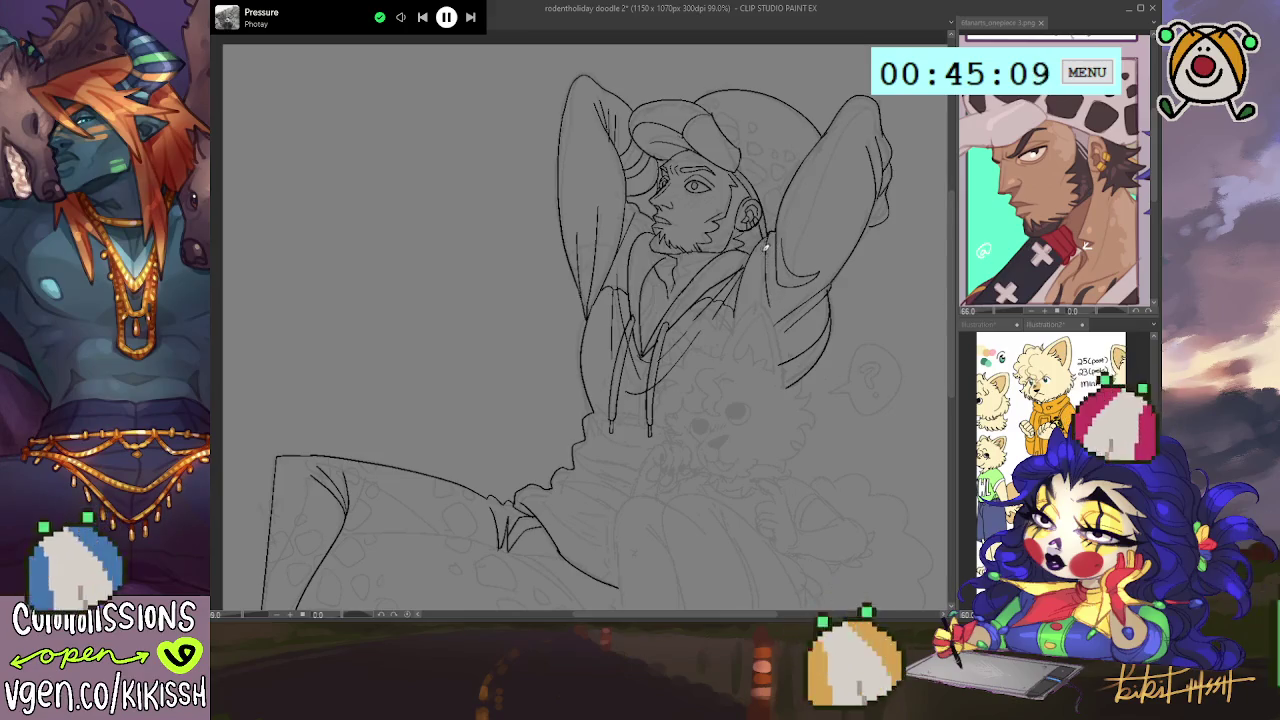
pyautogui.moveTo(813, 254); pyautogui.dragTo(825, 279)
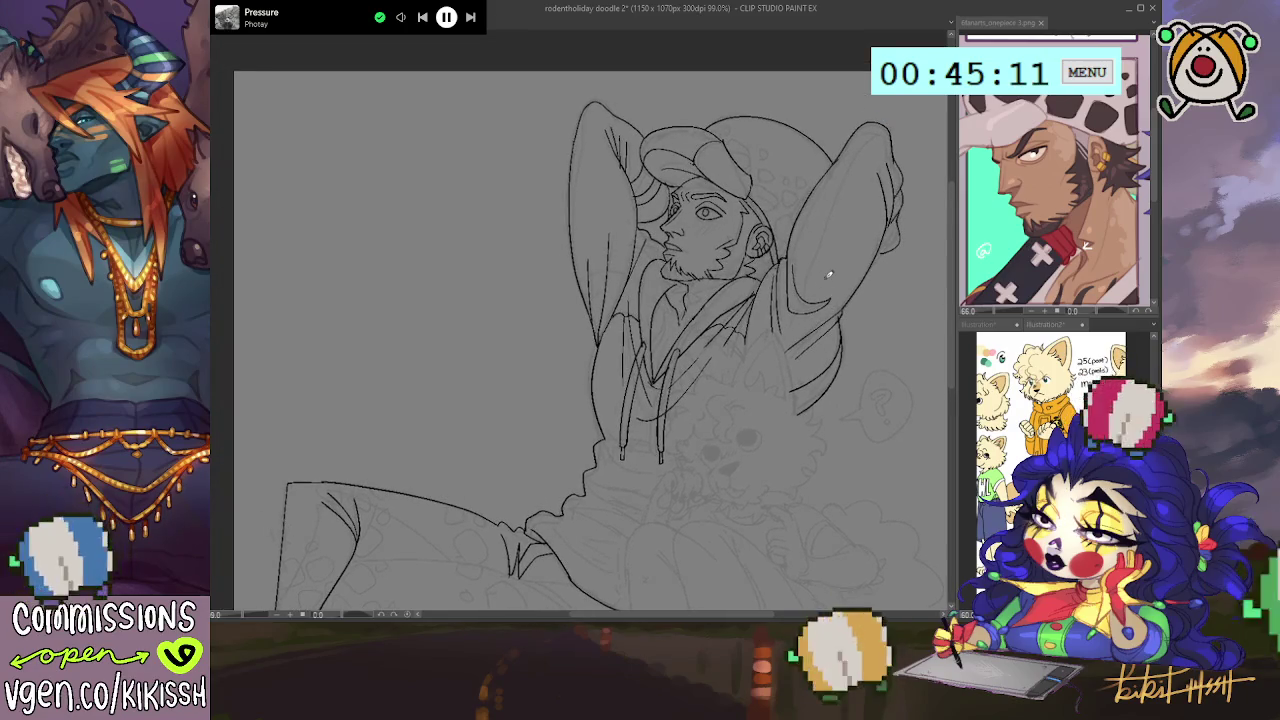
pyautogui.scroll(2, 828, 274)
pyautogui.scroll(-4, 815, 250)
pyautogui.scroll(2, 818, 279)
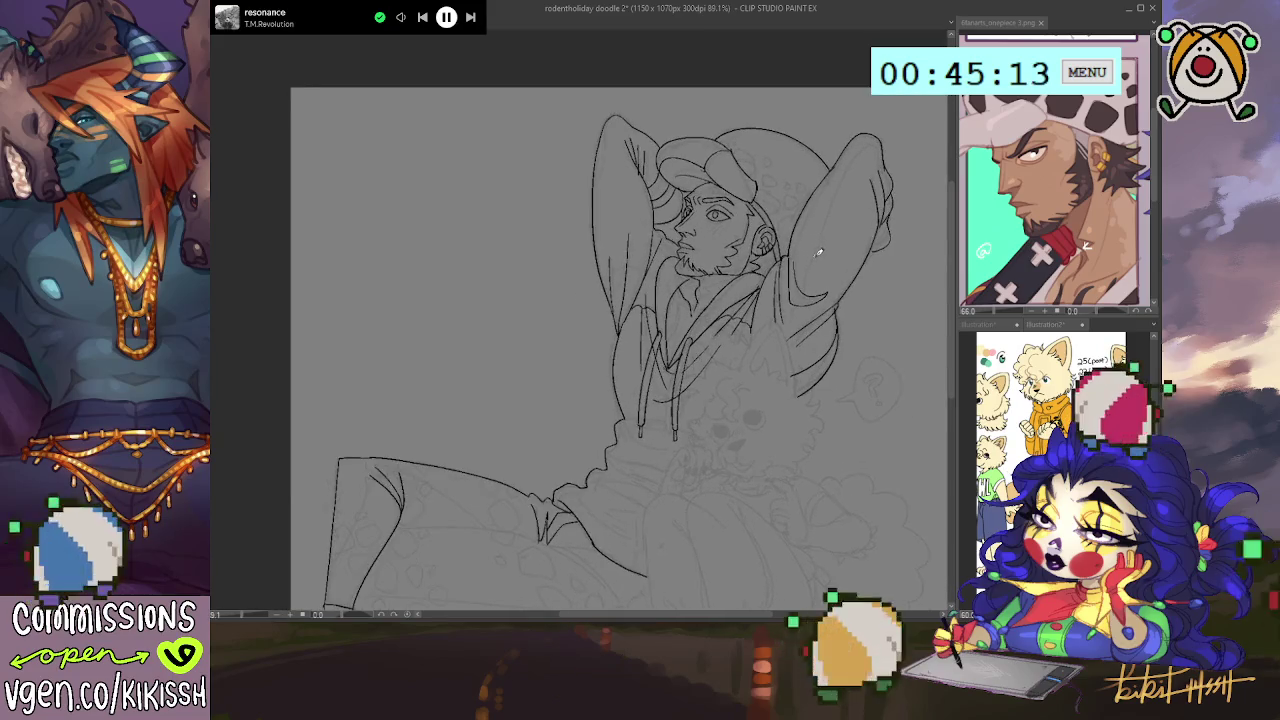
pyautogui.moveTo(818, 279); pyautogui.dragTo(812, 233)
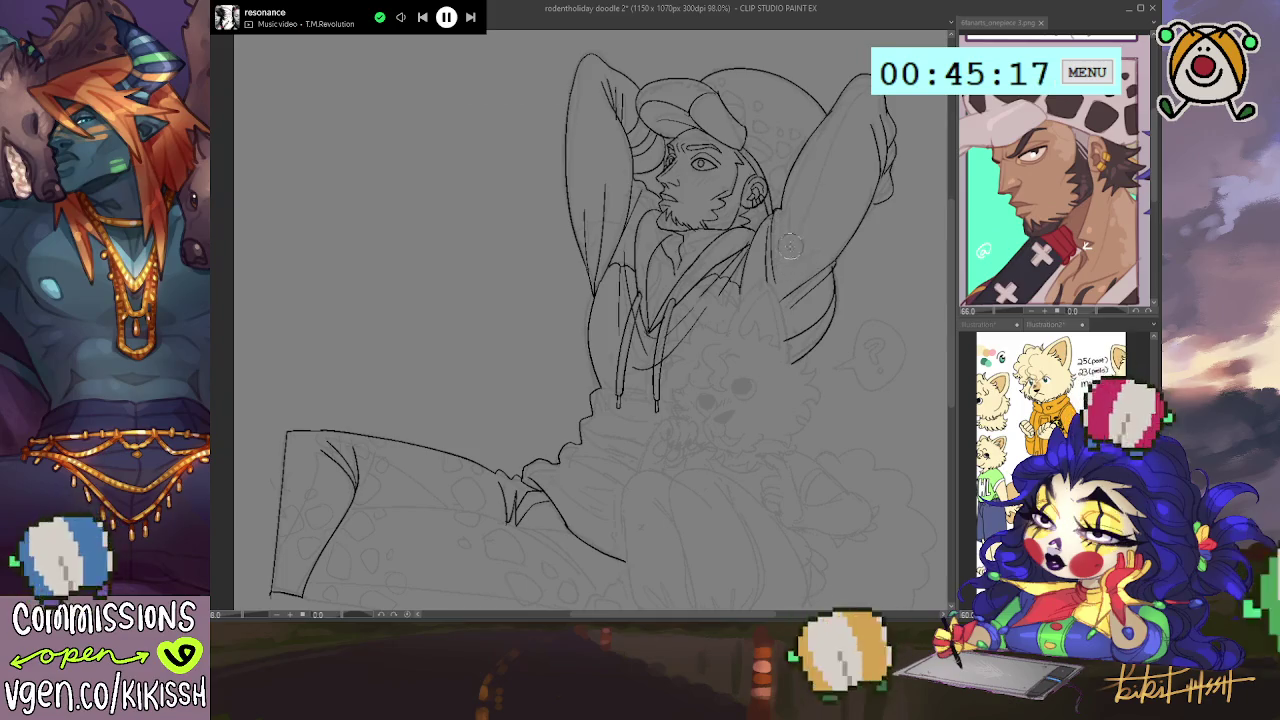
# - Ink the dog's pointed ears, fluffy cheek fur and smiling mouth and chin line
pyautogui.moveTo(837, 229)
pyautogui.mouseDown()
pyautogui.moveTo(833, 211)
pyautogui.moveTo(862, 172)
pyautogui.mouseUp()
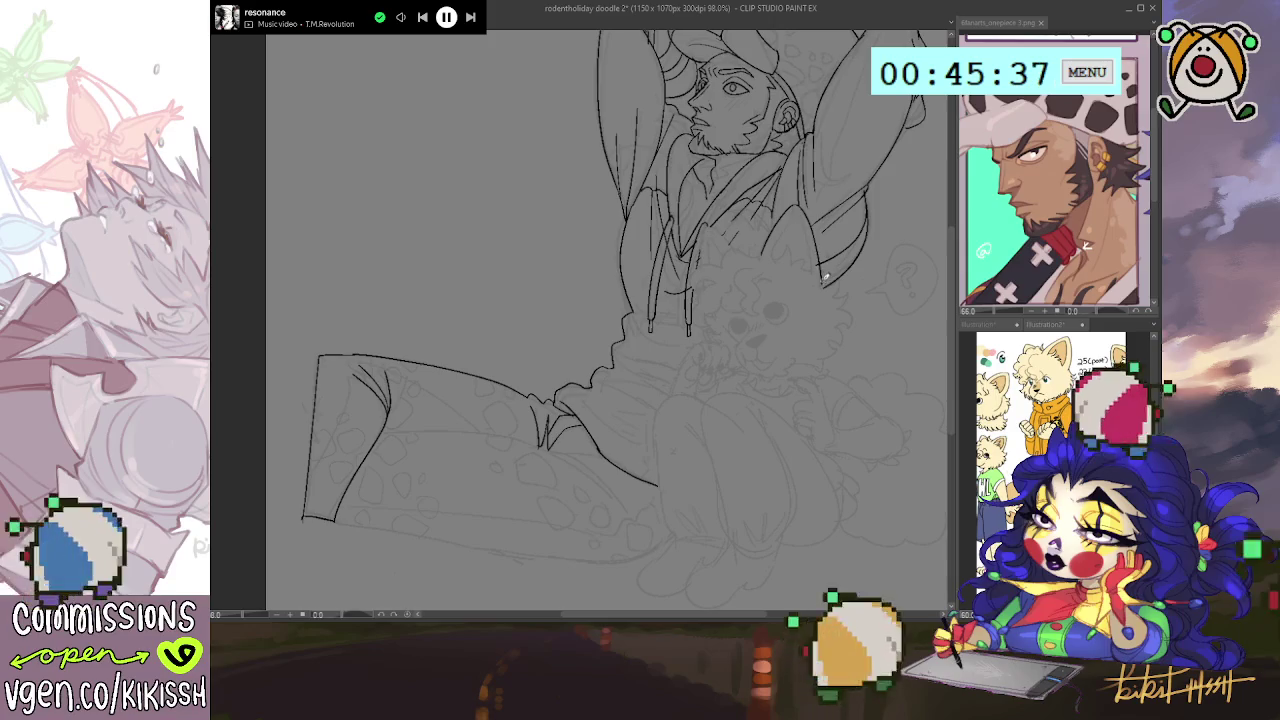
pyautogui.moveTo(822, 262)
pyautogui.mouseDown()
pyautogui.moveTo(780, 330)
pyautogui.moveTo(793, 232)
pyautogui.mouseUp()
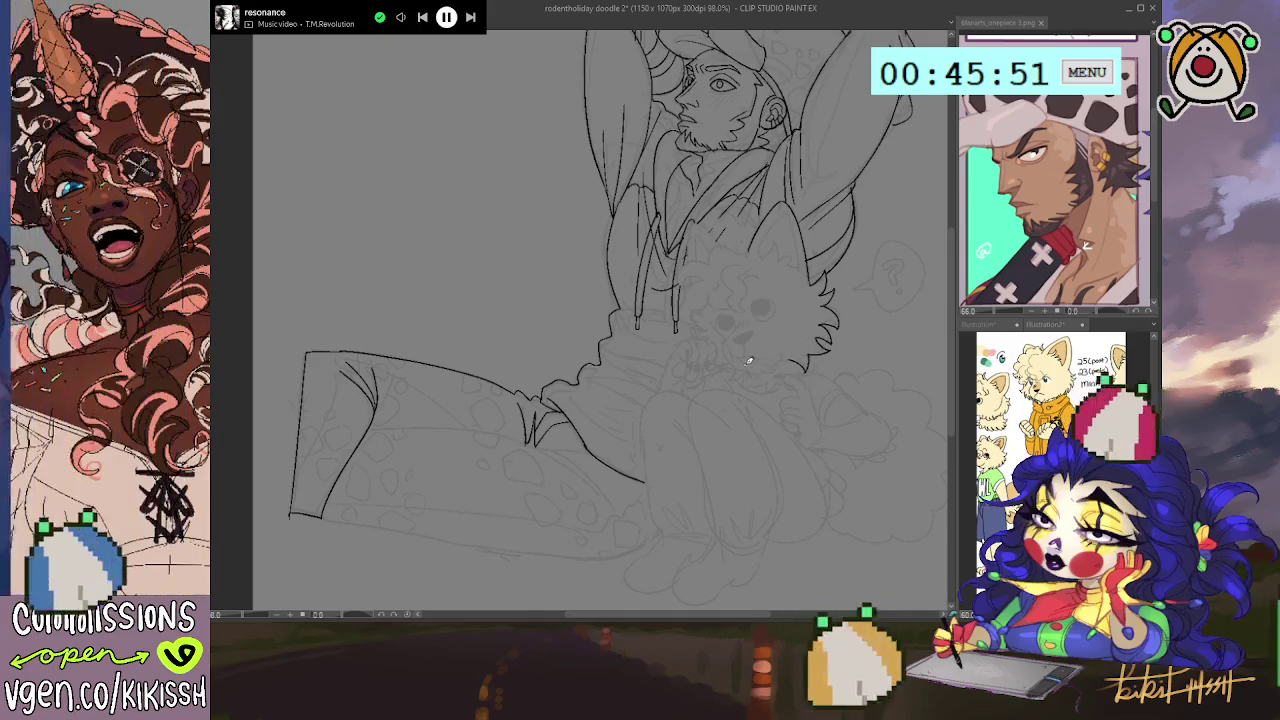
pyautogui.moveTo(722, 342); pyautogui.dragTo(772, 368)
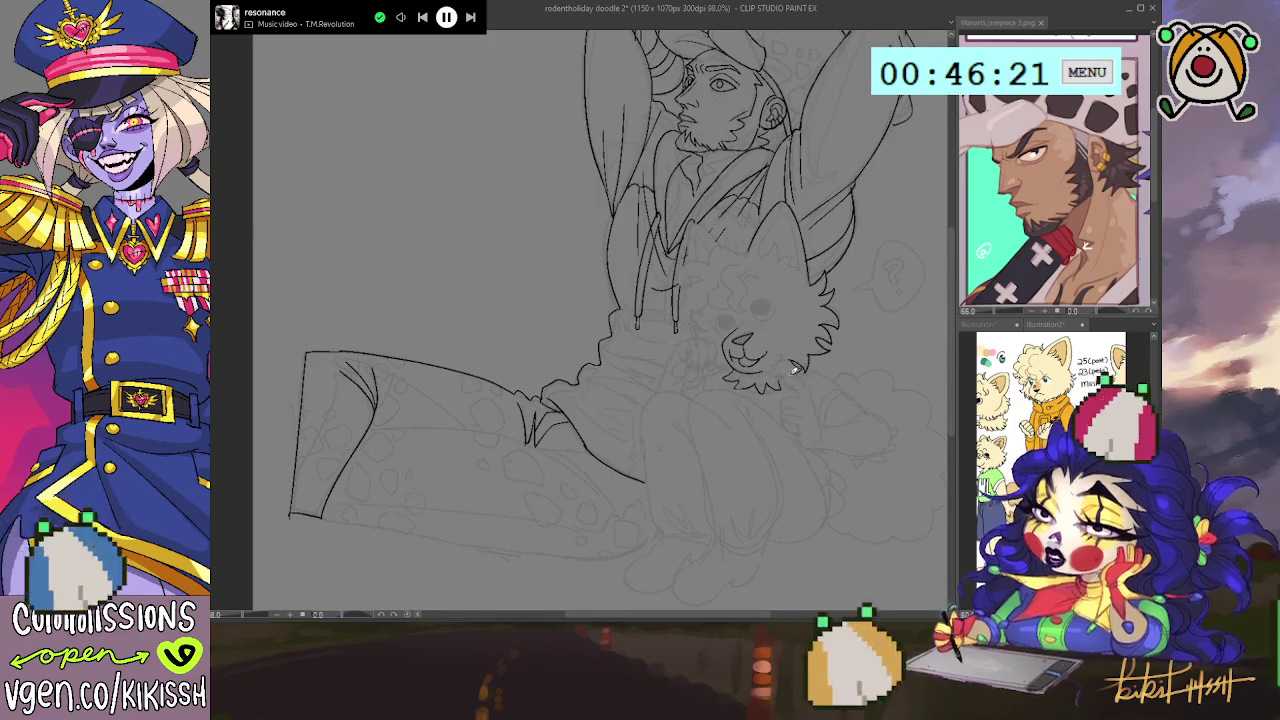
pyautogui.moveTo(800, 366)
pyautogui.mouseDown()
pyautogui.moveTo(793, 292)
pyautogui.moveTo(763, 272)
pyautogui.mouseUp()
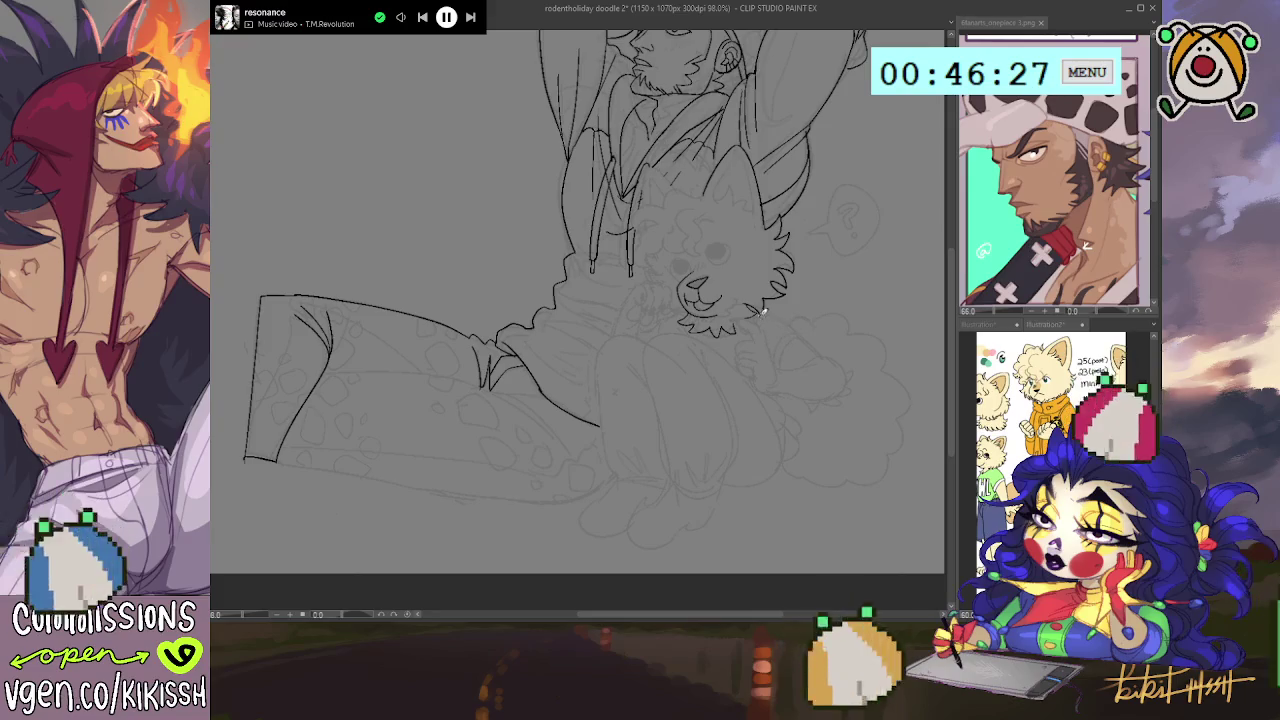
# - Ink the sleeve curve below the dog's cheek fur and the hand with a short line beneath it
pyautogui.moveTo(770, 310); pyautogui.dragTo(805, 342)
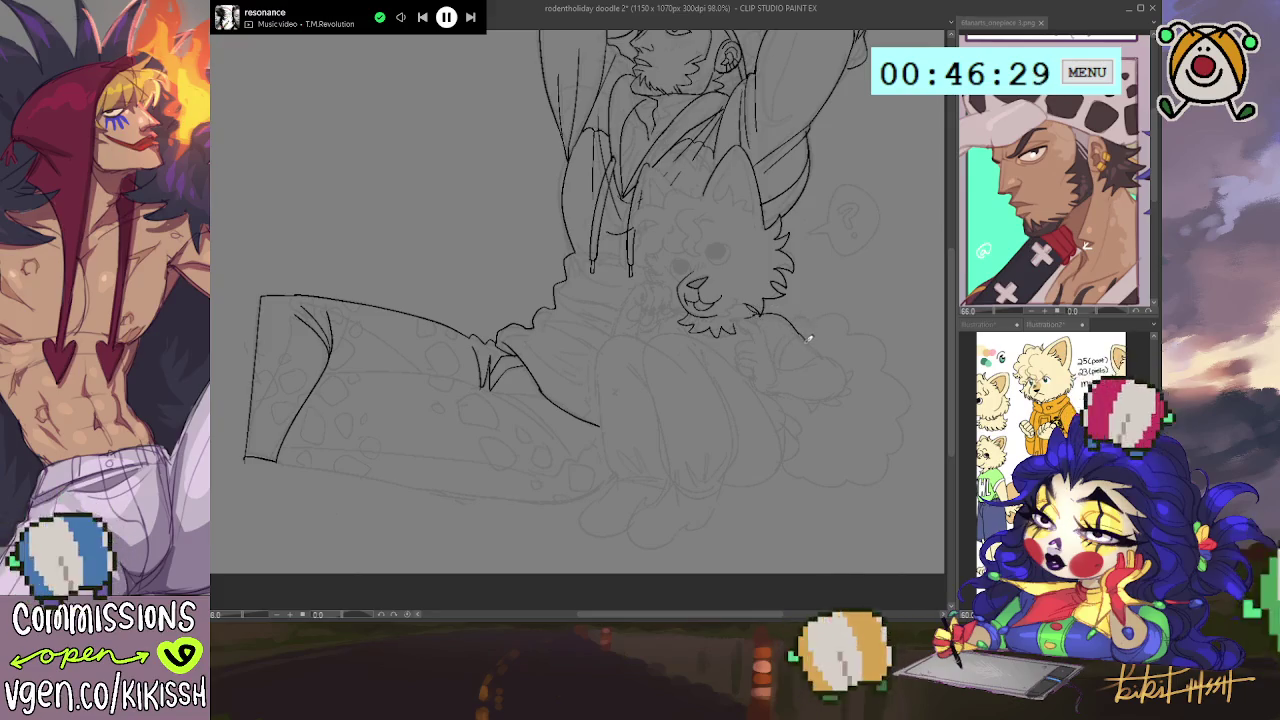
pyautogui.hotkey('ctrl', 'z')
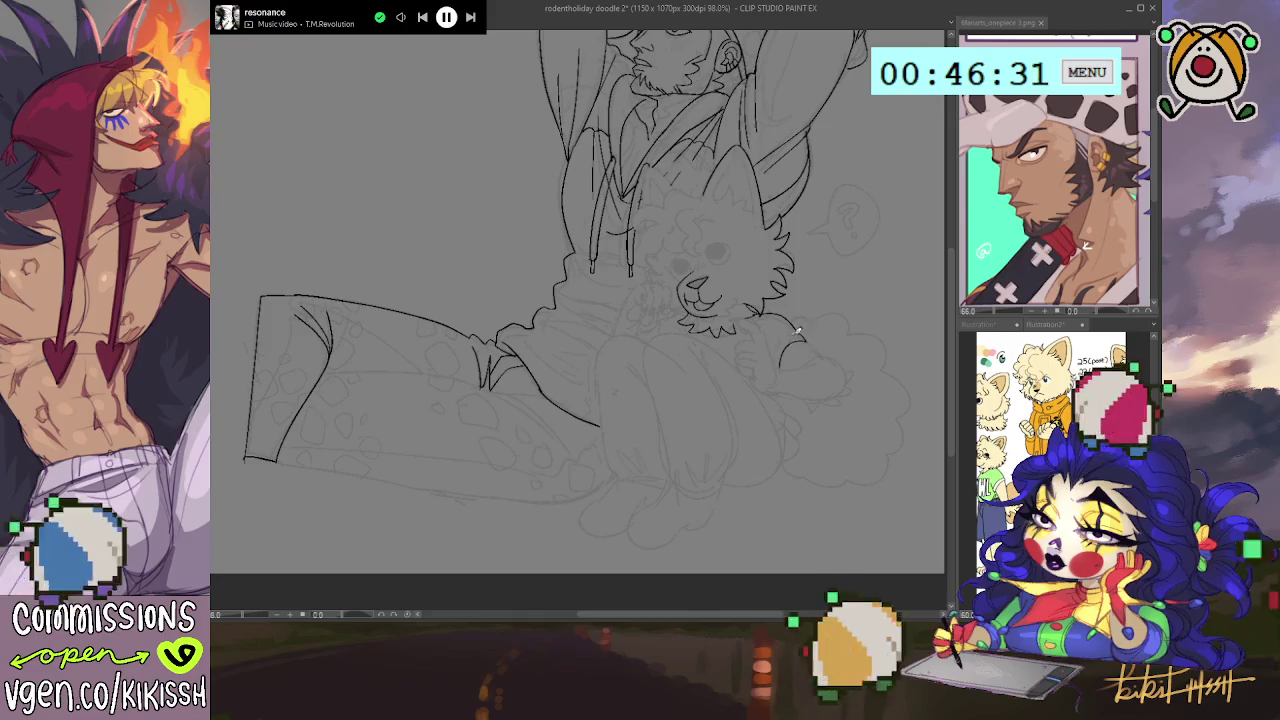
pyautogui.moveTo(803, 332)
pyautogui.mouseDown()
pyautogui.moveTo(776, 365)
pyautogui.moveTo(830, 353)
pyautogui.moveTo(853, 394)
pyautogui.mouseUp()
pyautogui.hotkey('ctrl', 'z')
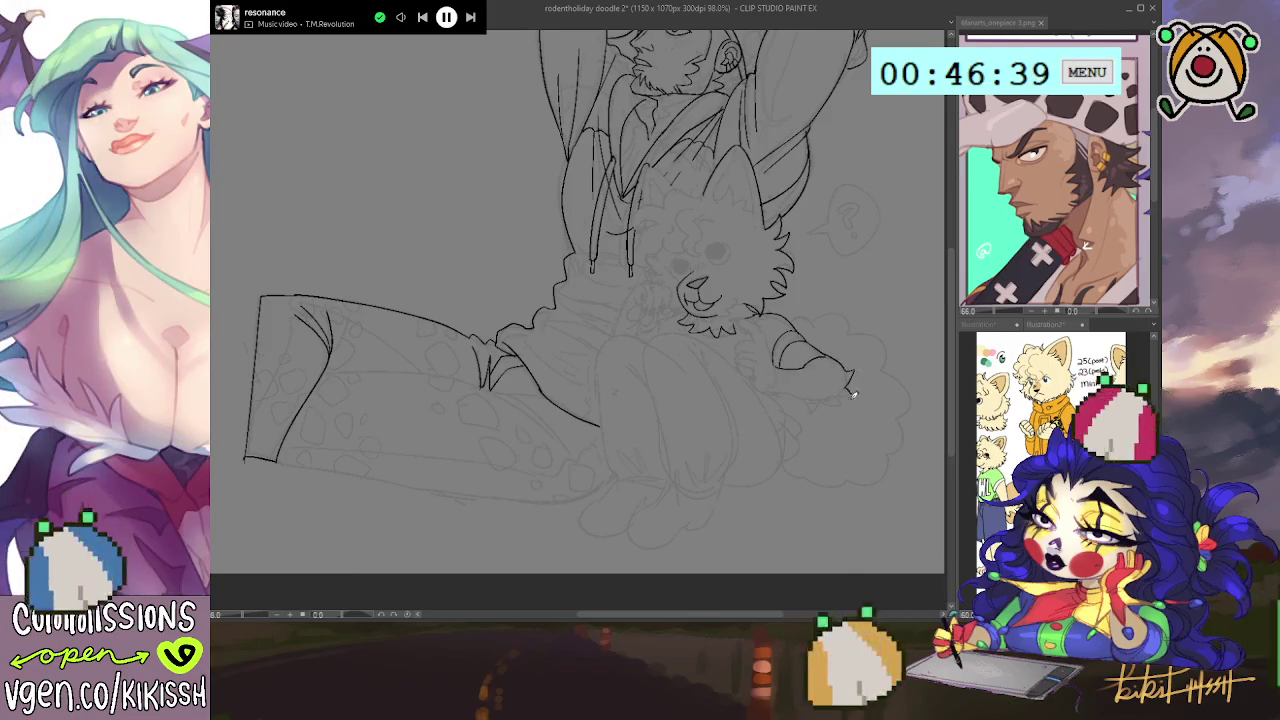
pyautogui.hotkey('ctrl', 'z')
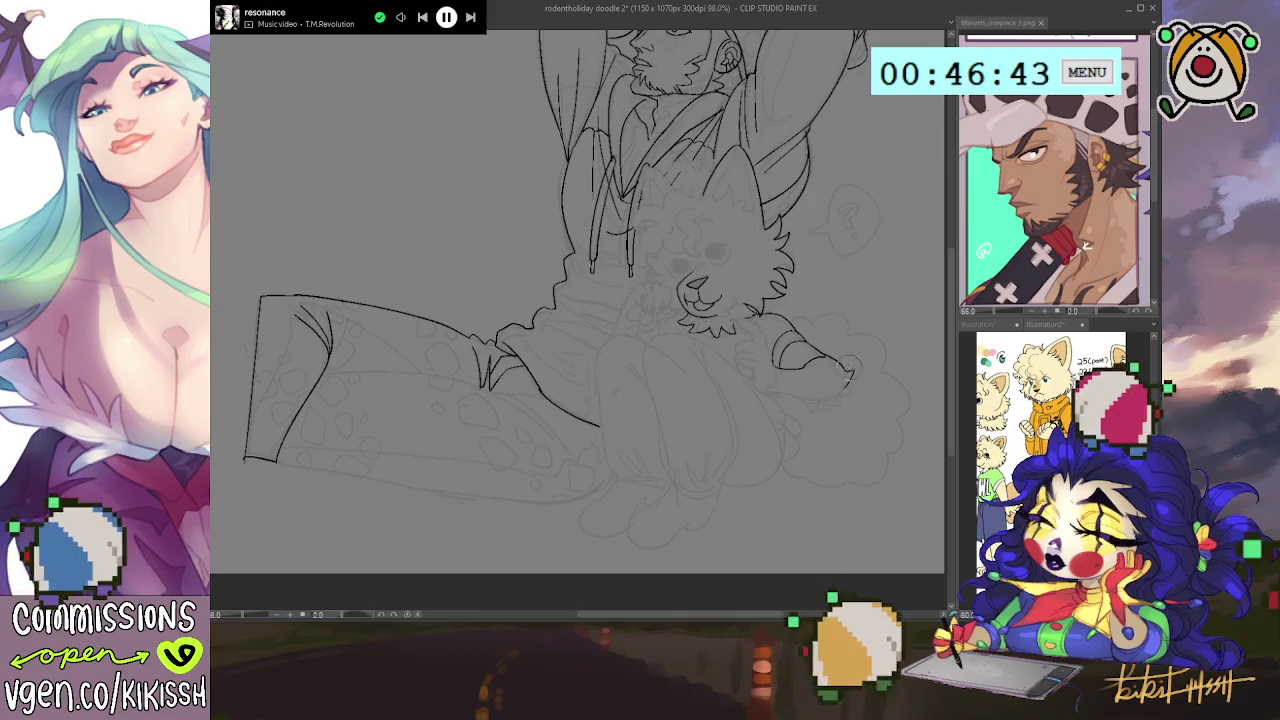
pyautogui.moveTo(822, 355); pyautogui.dragTo(843, 368)
pyautogui.moveTo(772, 391)
pyautogui.mouseDown()
pyautogui.moveTo(810, 400)
pyautogui.moveTo(850, 385)
pyautogui.mouseUp()
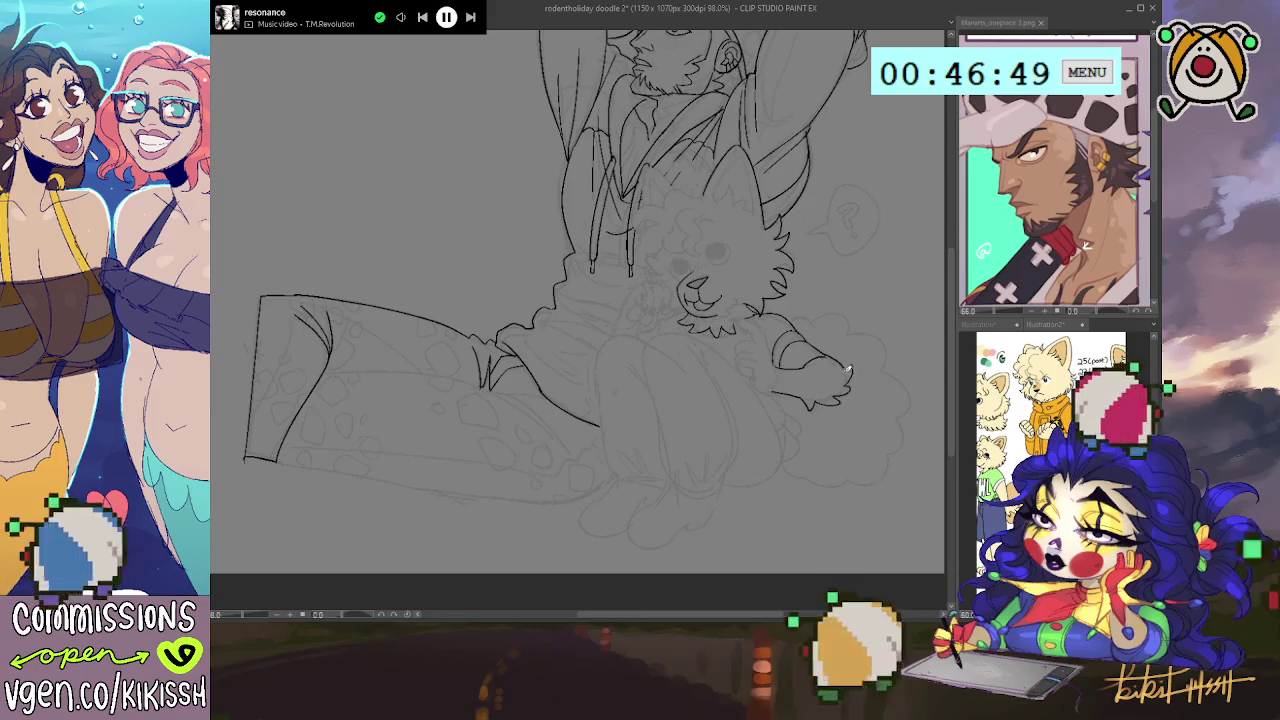
pyautogui.moveTo(794, 294)
pyautogui.mouseDown()
pyautogui.moveTo(817, 323)
pyautogui.moveTo(783, 381)
pyautogui.mouseUp()
pyautogui.scroll(-1, 806, 297)
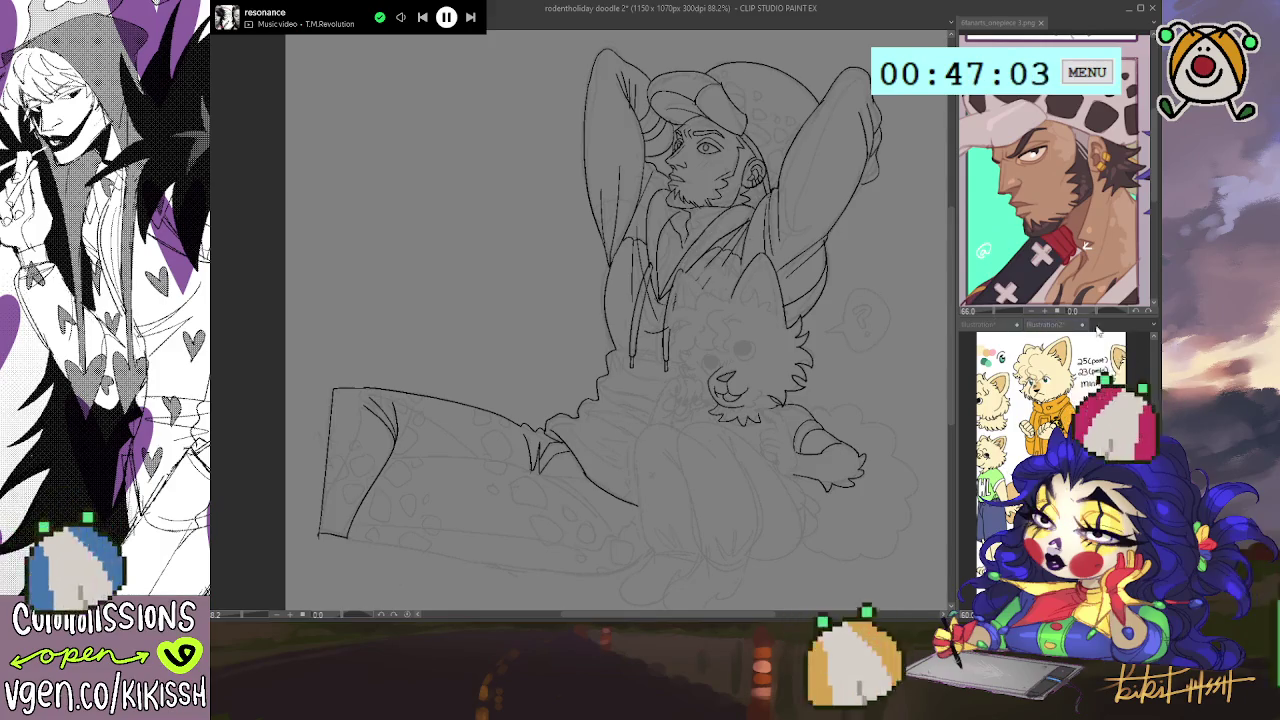
# - Pause the session timer and re-outline the raised right arm and the arm behind his head
pyautogui.click(1085, 245)
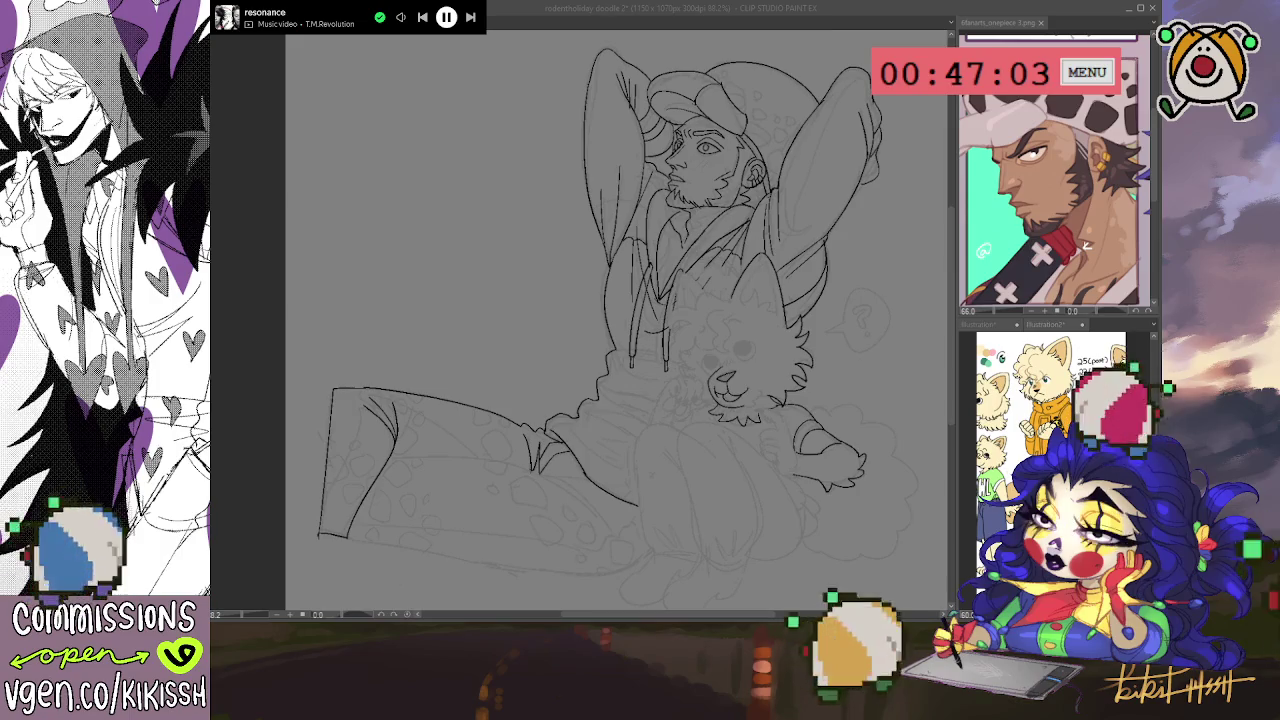
pyautogui.click(772, 468)
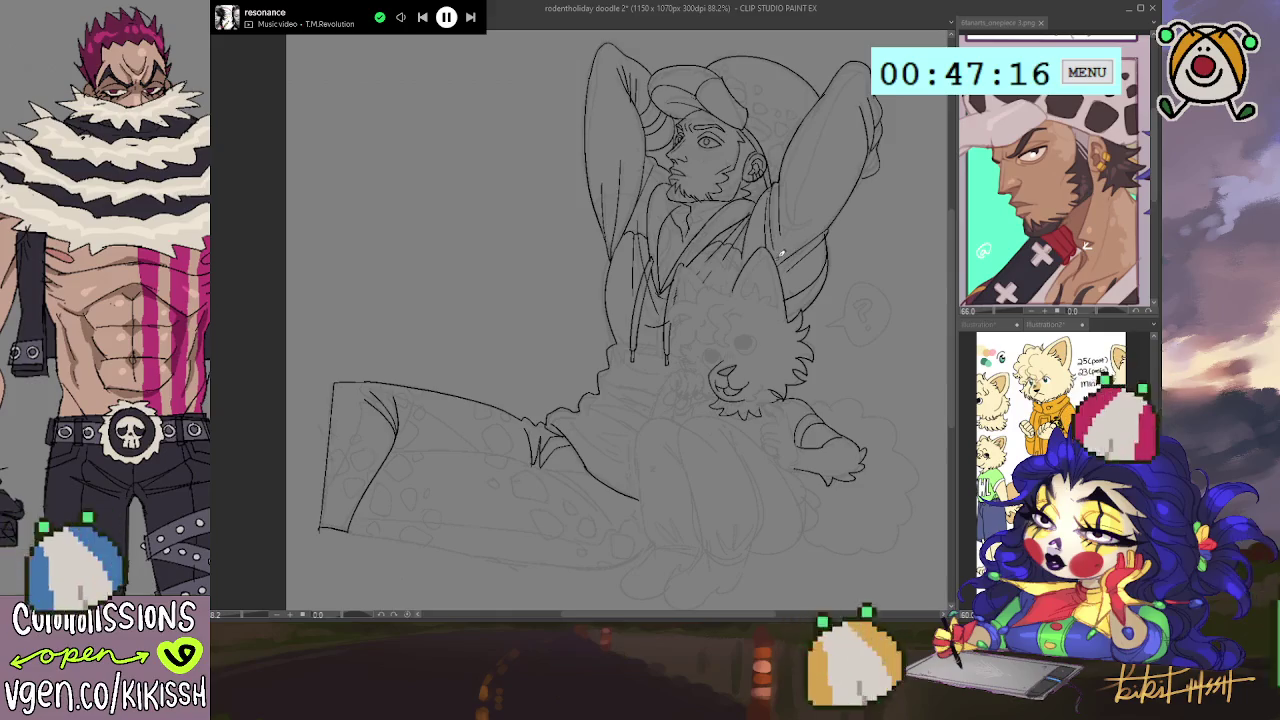
pyautogui.moveTo(798, 219); pyautogui.dragTo(858, 62)
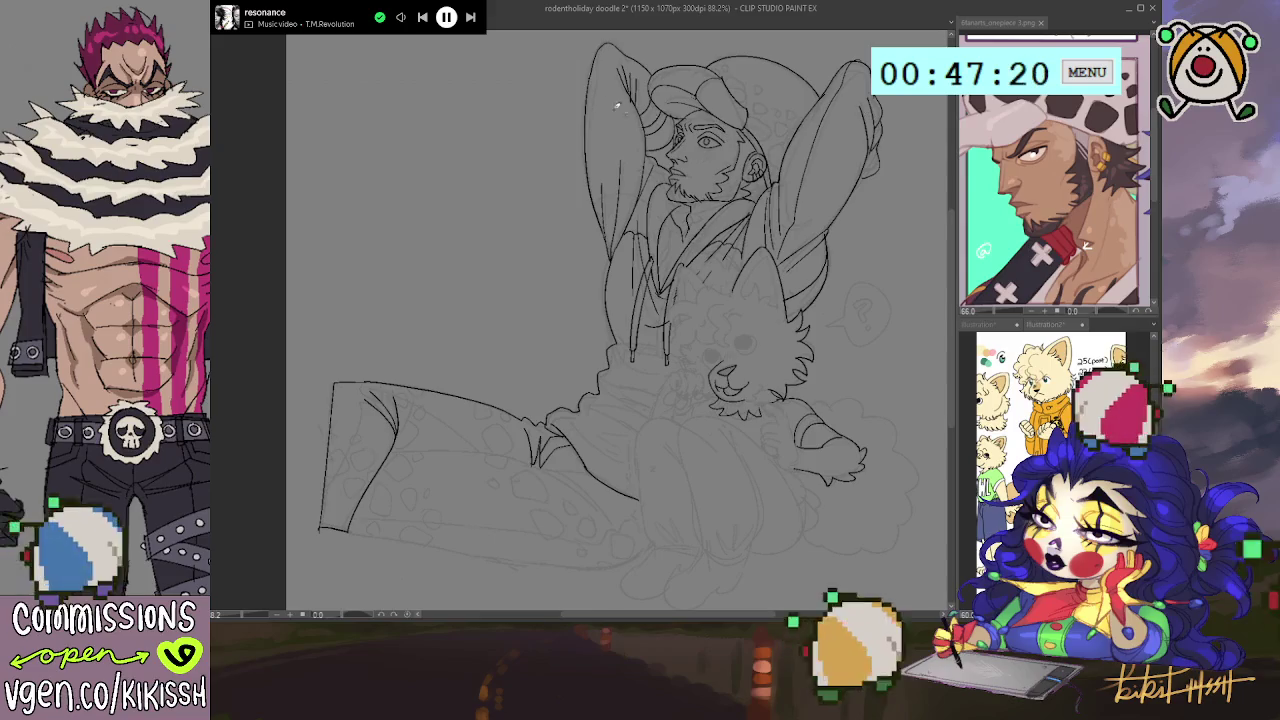
pyautogui.moveTo(601, 42); pyautogui.dragTo(605, 226)
pyautogui.hotkey('ctrl', 'z')
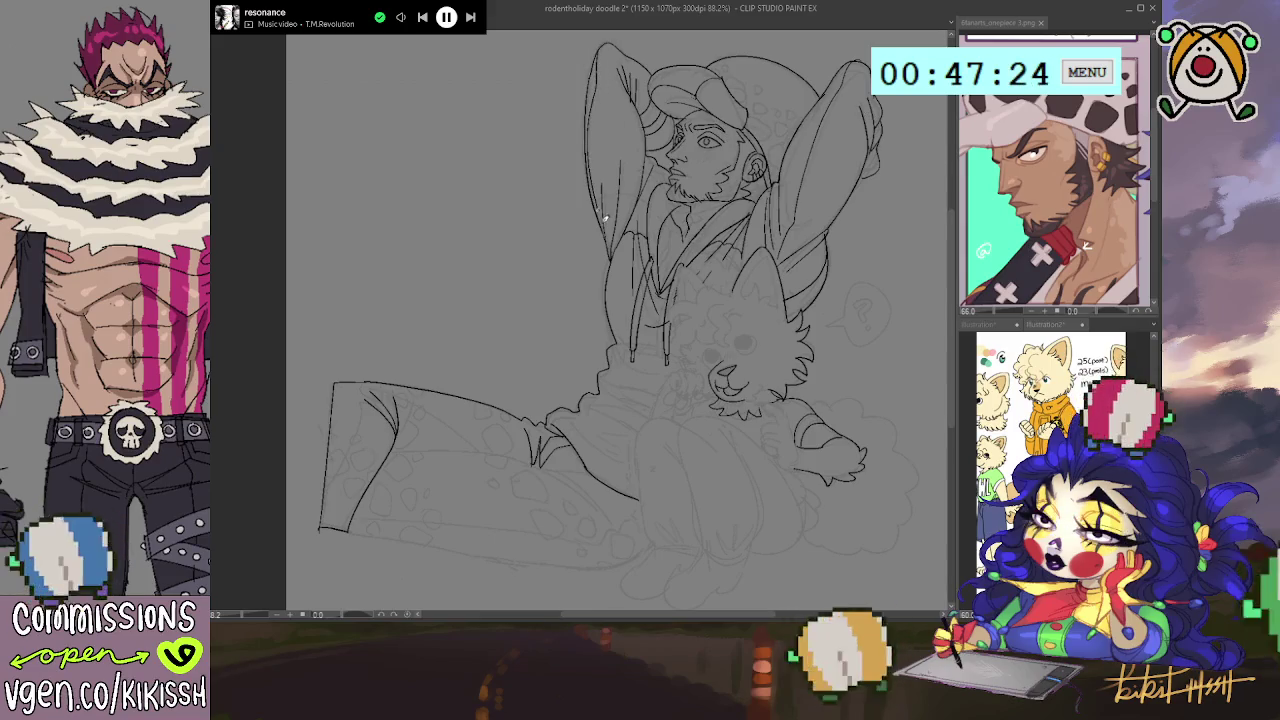
pyautogui.hotkey('ctrl', 'z')
pyautogui.moveTo(601, 42); pyautogui.dragTo(602, 208)
# - Ink the near leg's knee and shin curve
pyautogui.moveTo(806, 298)
pyautogui.mouseDown()
pyautogui.moveTo(828, 381)
pyautogui.moveTo(824, 318)
pyautogui.mouseUp()
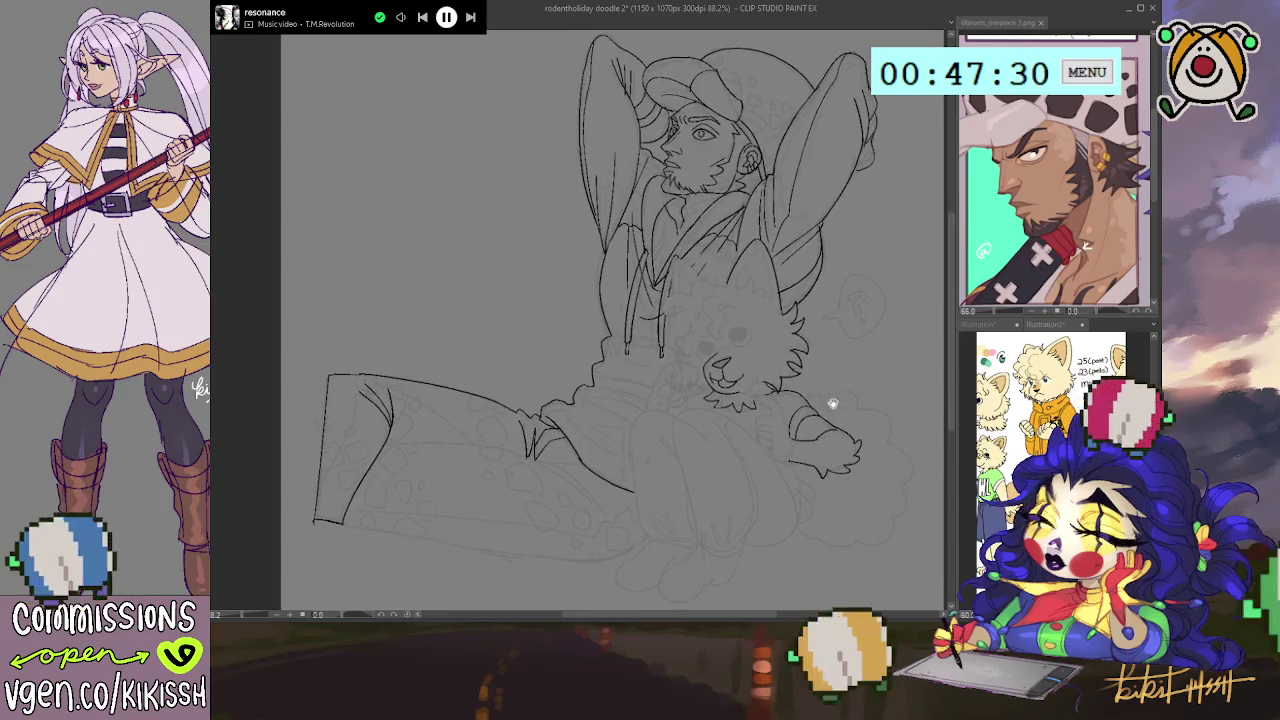
pyautogui.scroll(1, 859, 326)
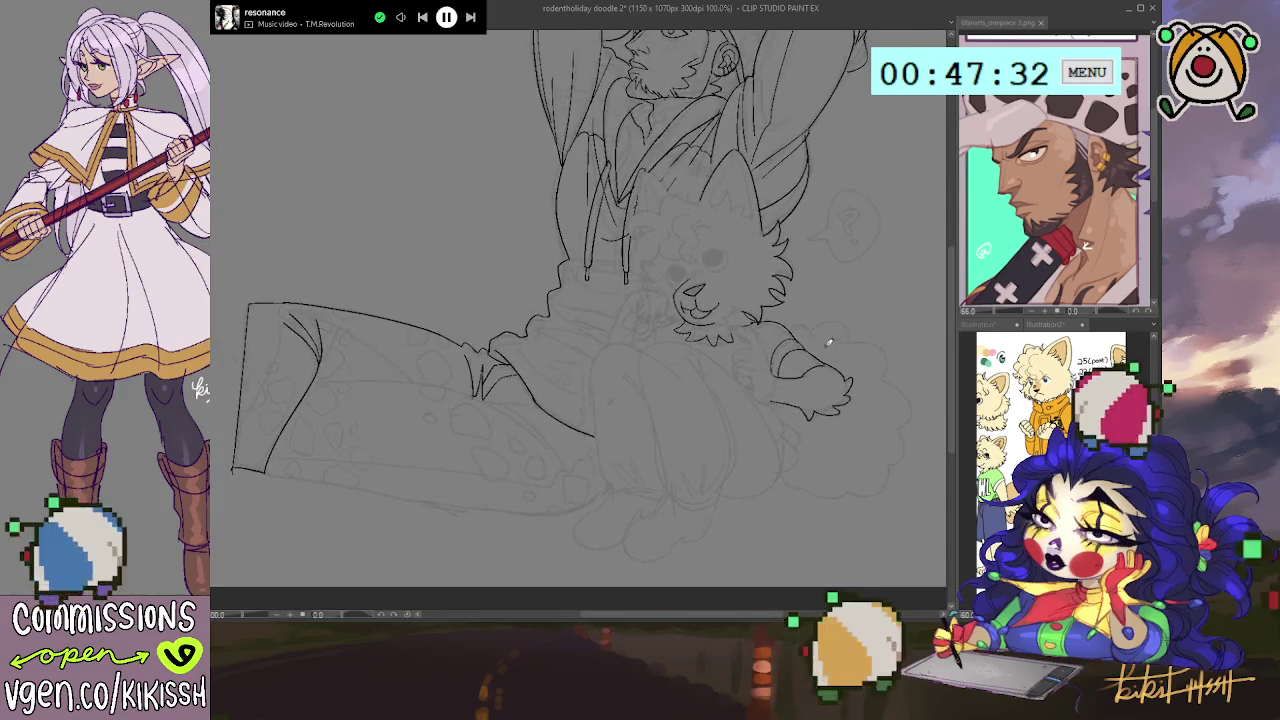
pyautogui.scroll(1, 830, 340)
pyautogui.scroll(1, 720, 329)
pyautogui.scroll(1, 732, 312)
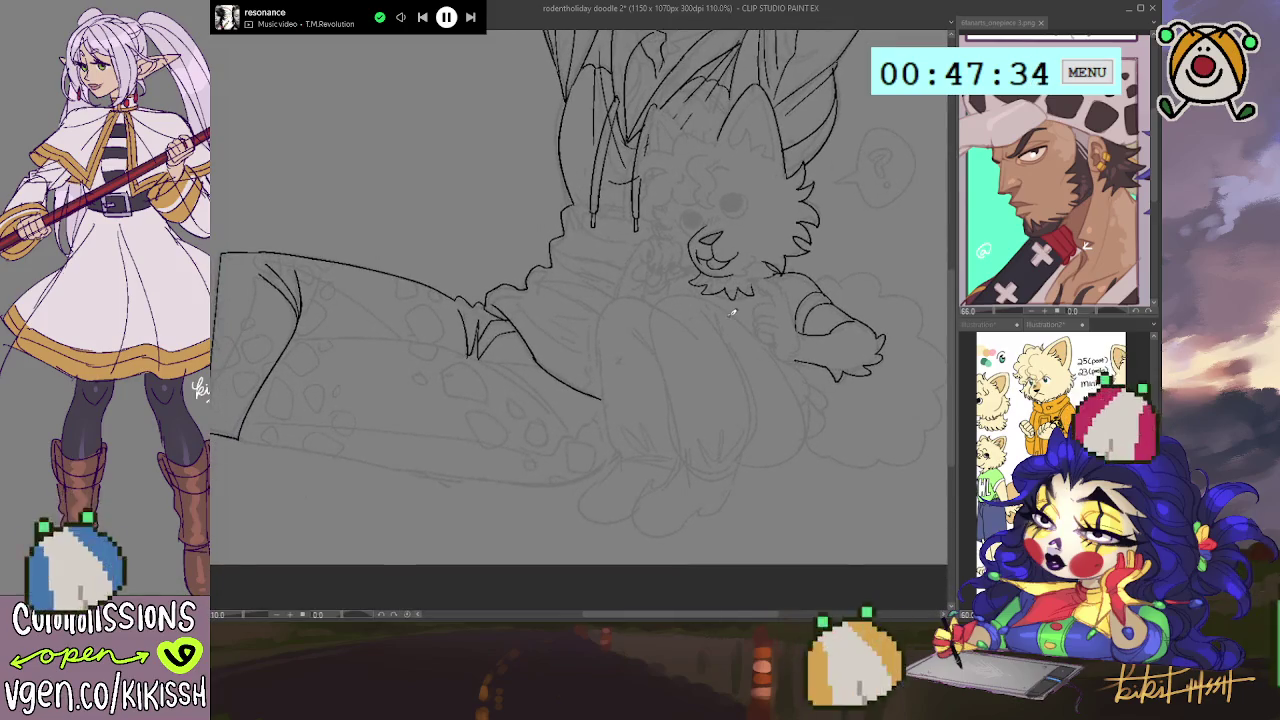
pyautogui.moveTo(654, 300)
pyautogui.mouseDown()
pyautogui.moveTo(603, 396)
pyautogui.moveTo(622, 452)
pyautogui.moveTo(676, 457)
pyautogui.moveTo(676, 468)
pyautogui.mouseUp()
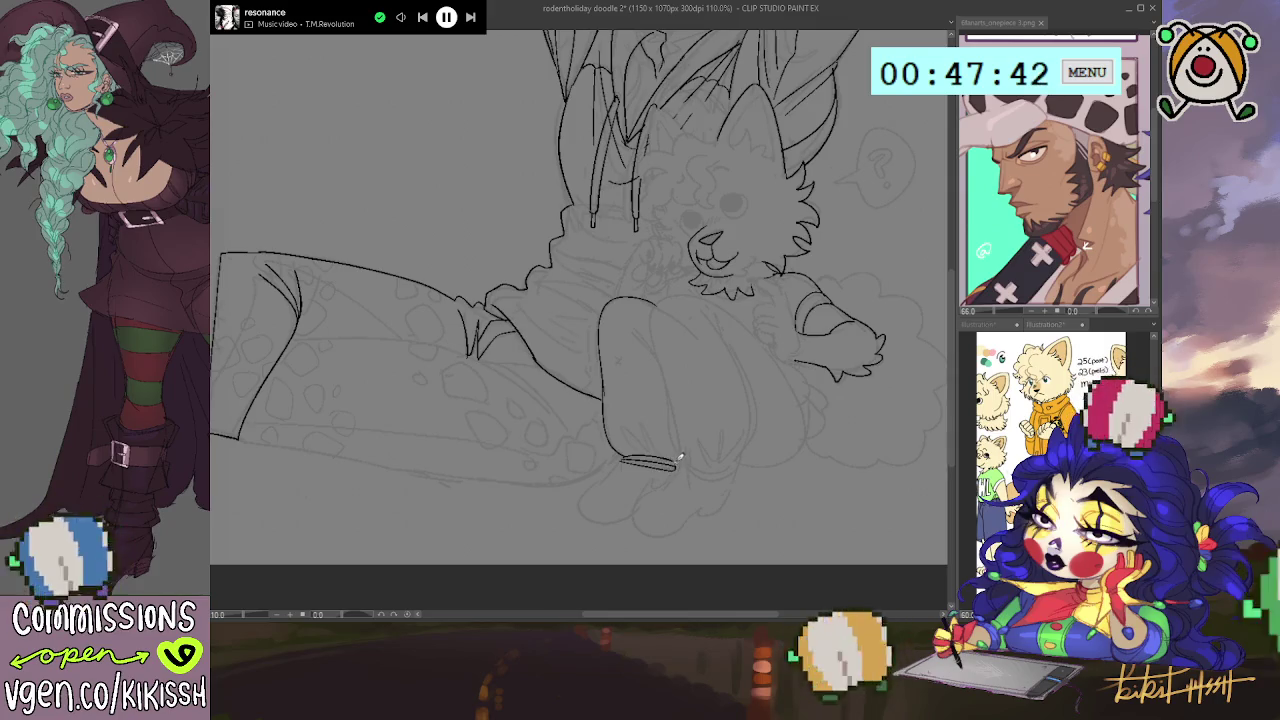
# - Ink the gathered ankle cuff, the shoe's top curve and right side, and the inner lower-leg line
pyautogui.moveTo(632, 463); pyautogui.dragTo(614, 458)
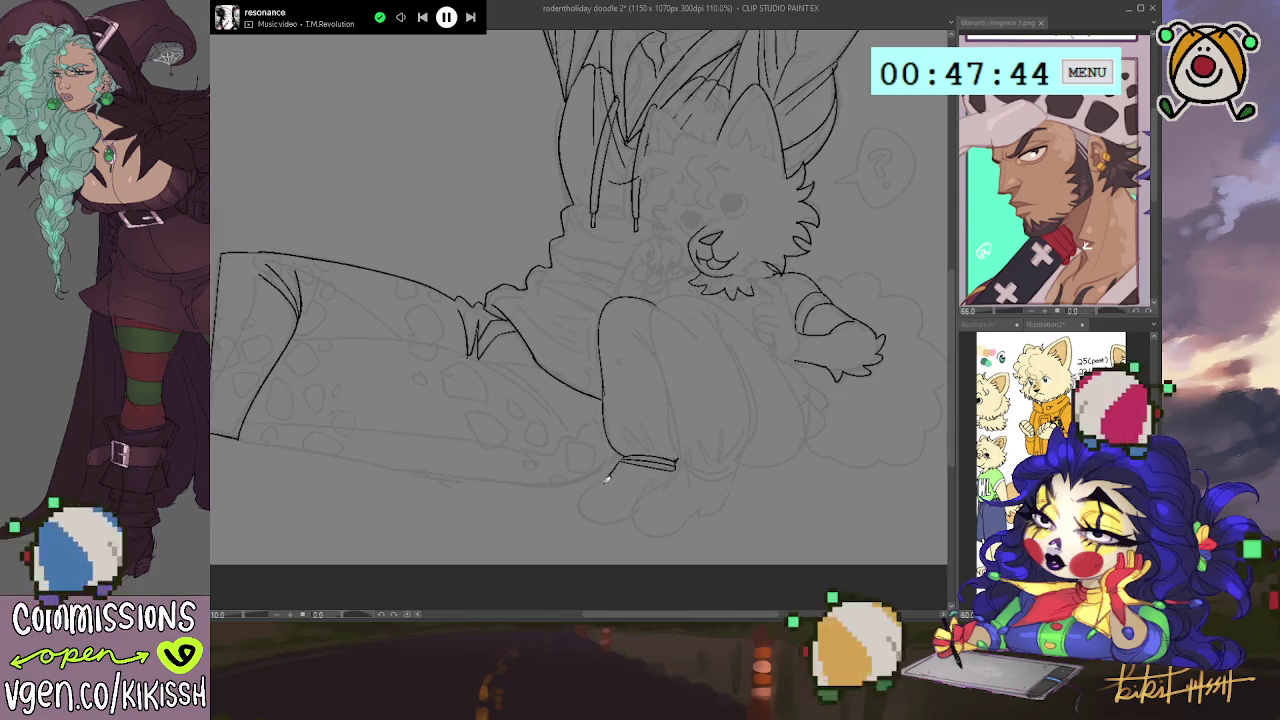
pyautogui.moveTo(578, 499)
pyautogui.mouseDown()
pyautogui.moveTo(591, 514)
pyautogui.moveTo(650, 484)
pyautogui.mouseUp()
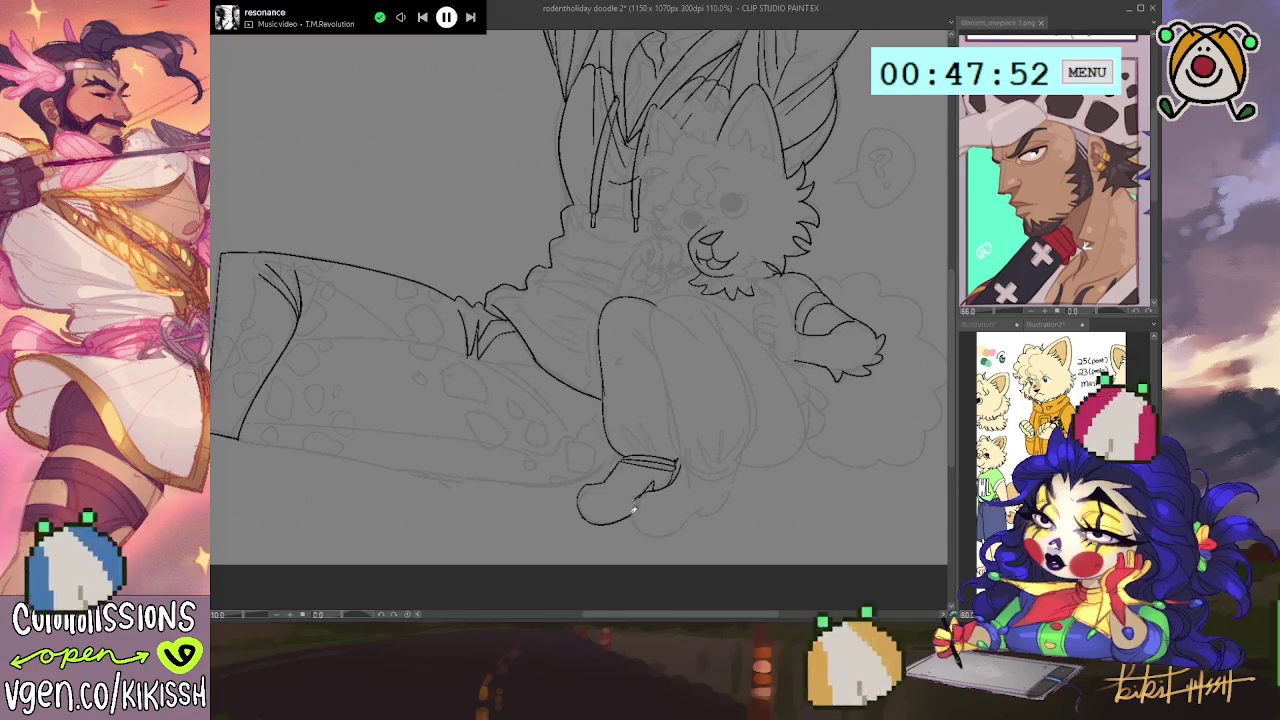
pyautogui.moveTo(700, 508); pyautogui.dragTo(728, 480)
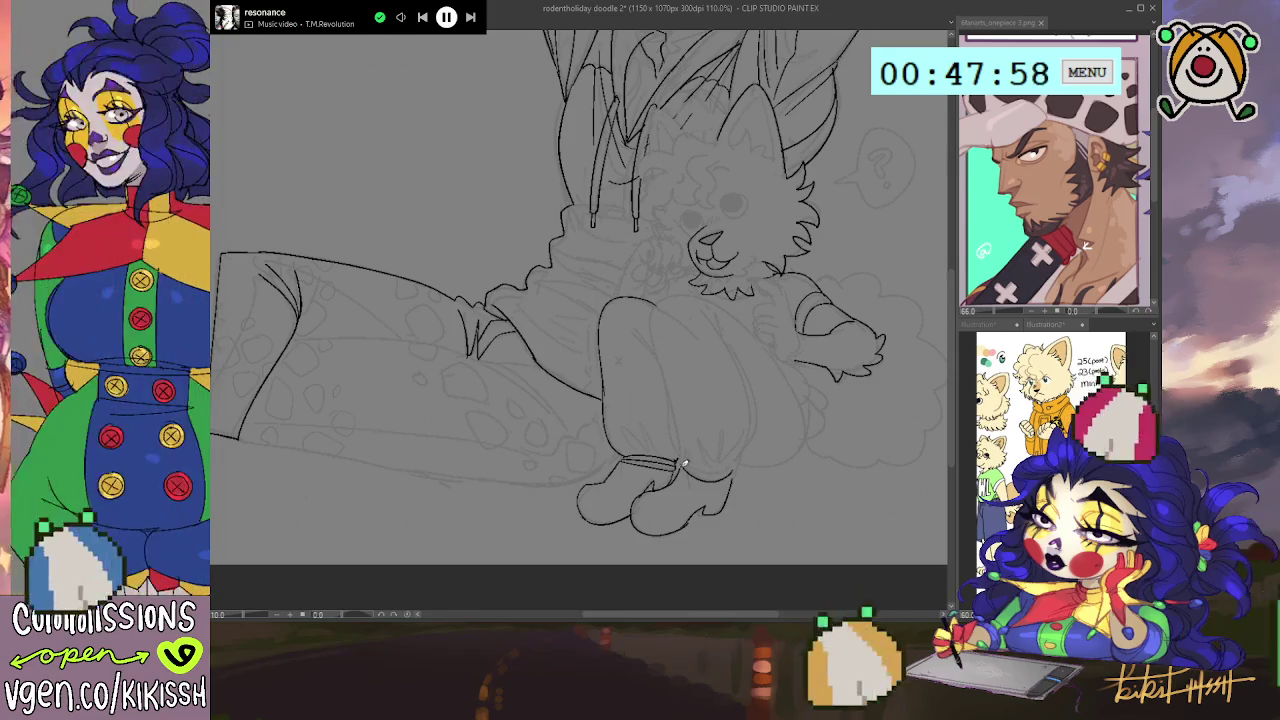
pyautogui.moveTo(686, 465); pyautogui.dragTo(728, 470)
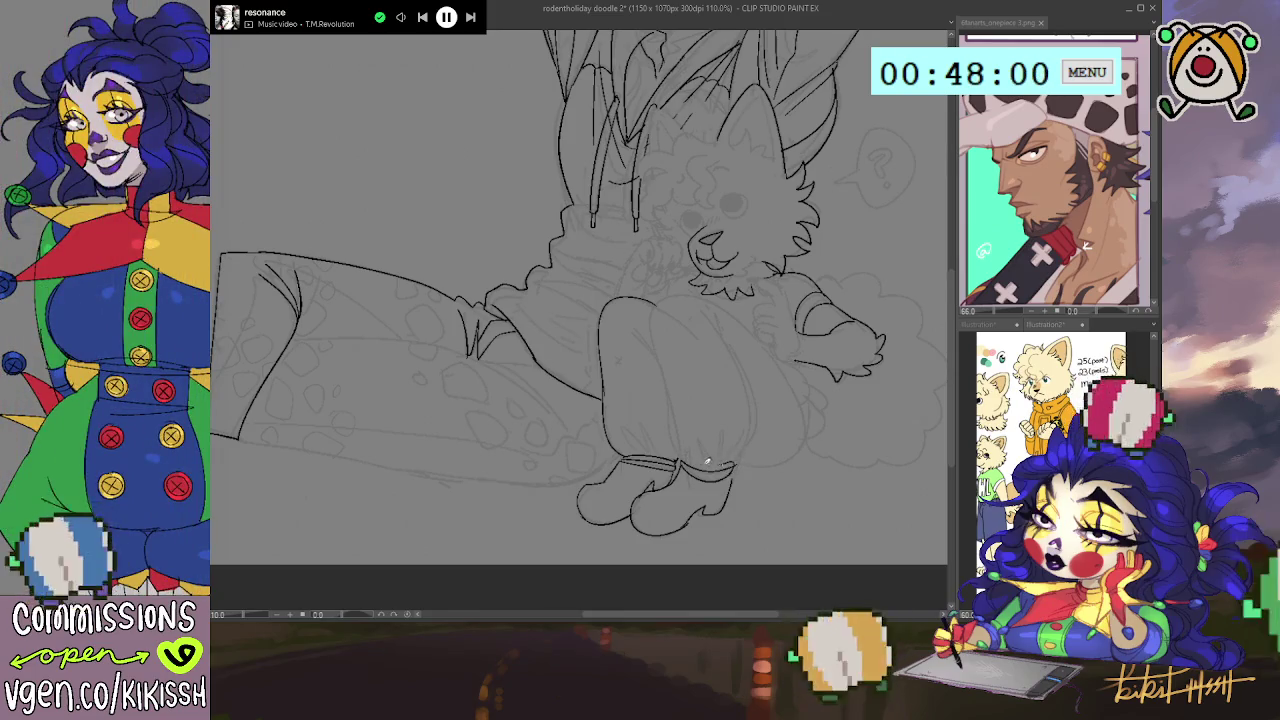
pyautogui.moveTo(674, 457); pyautogui.dragTo(651, 303)
# - Ink the inner knee line, the other leg's outer curve and fold lines on the trouser cuff
pyautogui.hotkey('ctrl', 'z')
pyautogui.moveTo(652, 300); pyautogui.dragTo(708, 296)
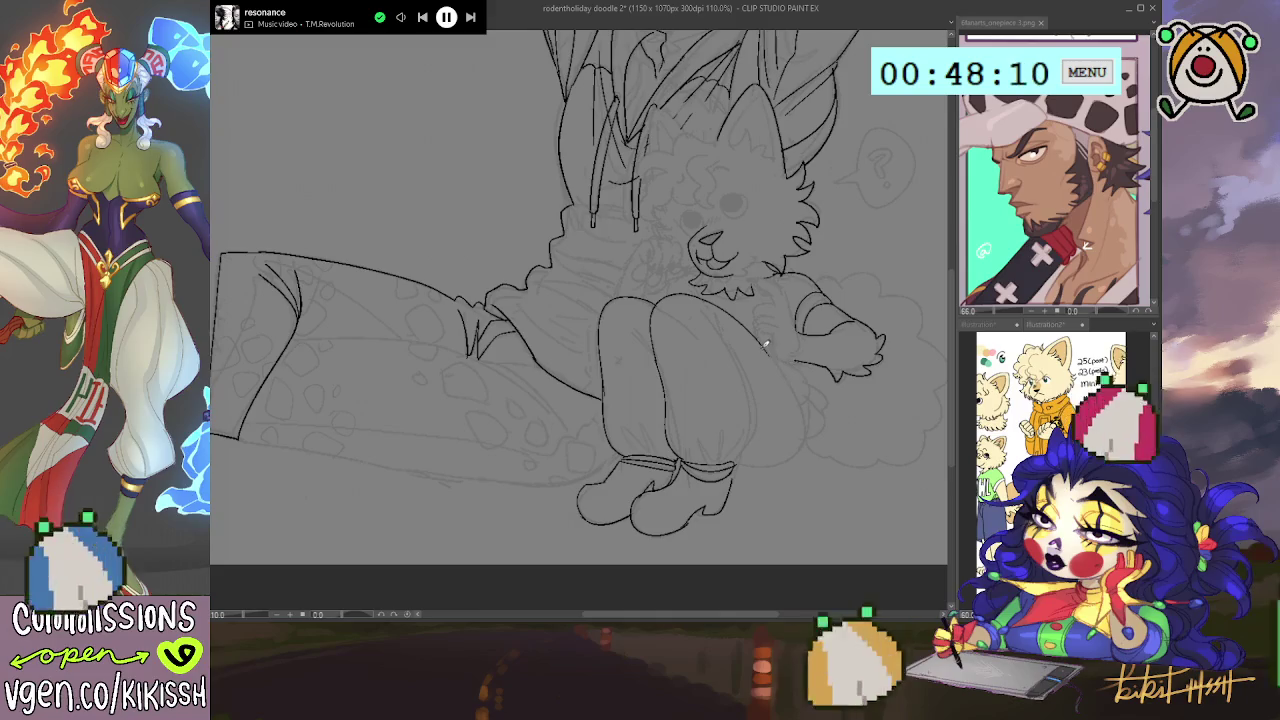
pyautogui.moveTo(800, 418)
pyautogui.mouseDown()
pyautogui.moveTo(800, 447)
pyautogui.moveTo(750, 465)
pyautogui.moveTo(805, 420)
pyautogui.mouseUp()
pyautogui.hotkey('ctrl', 'z')
pyautogui.hotkey('ctrl', 'z')
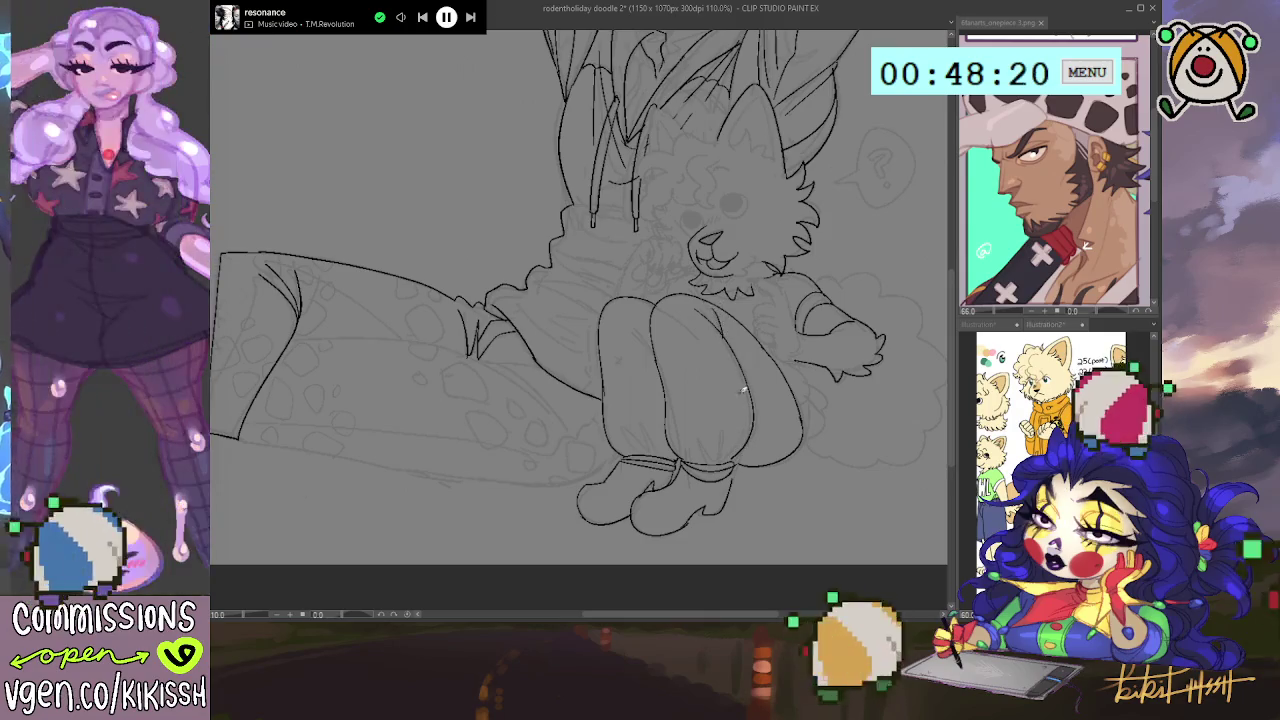
pyautogui.moveTo(757, 416); pyautogui.dragTo(699, 308)
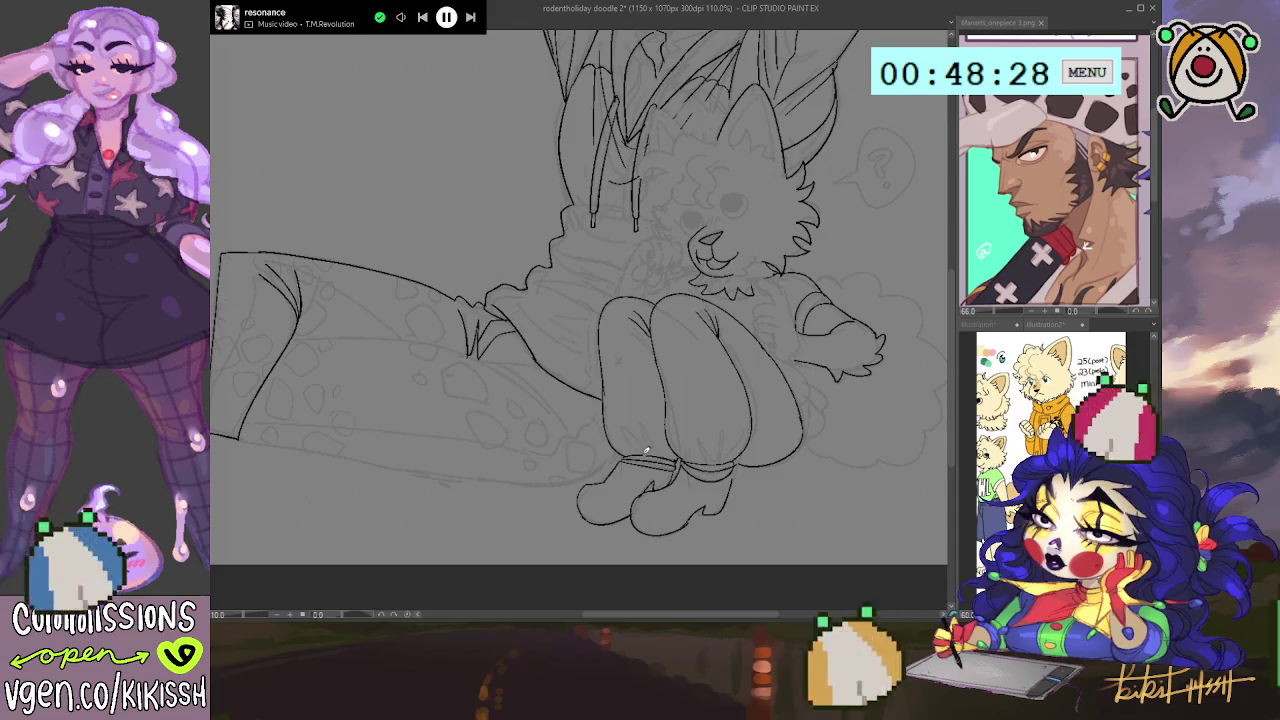
pyautogui.moveTo(640, 430)
pyautogui.mouseDown()
pyautogui.moveTo(670, 462)
pyautogui.moveTo(705, 462)
pyautogui.mouseUp()
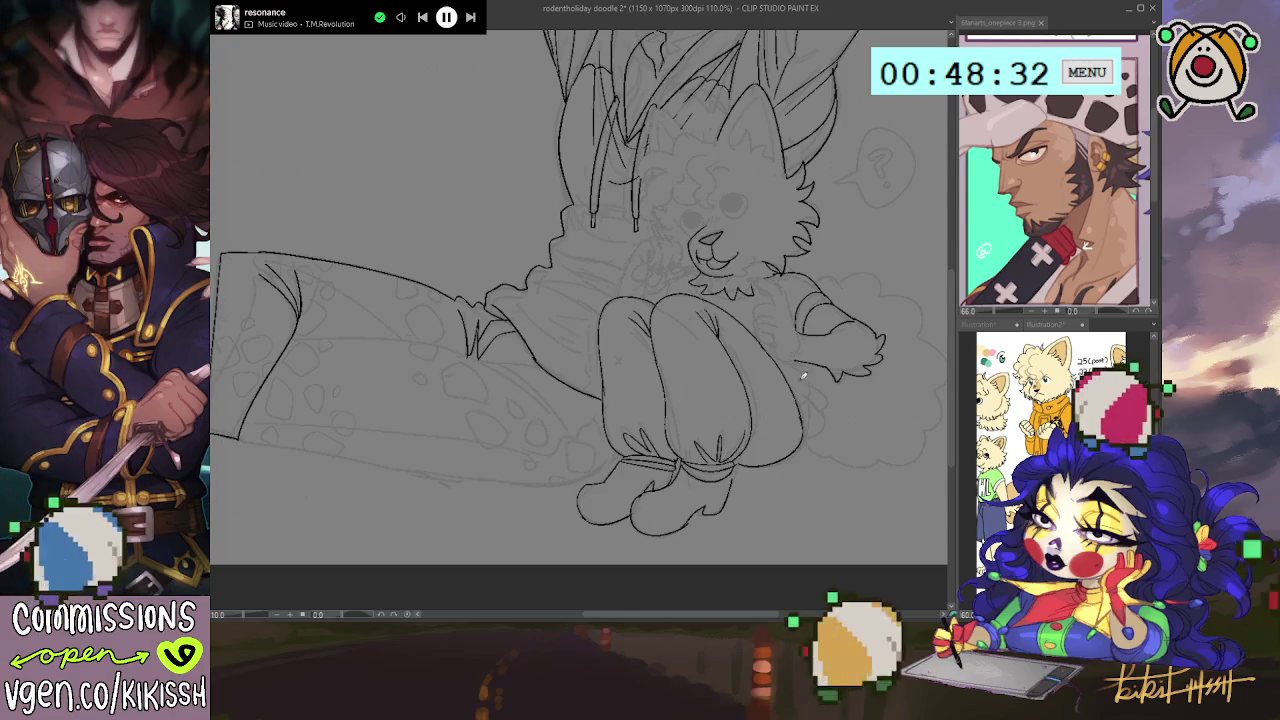
pyautogui.moveTo(789, 356); pyautogui.dragTo(785, 360)
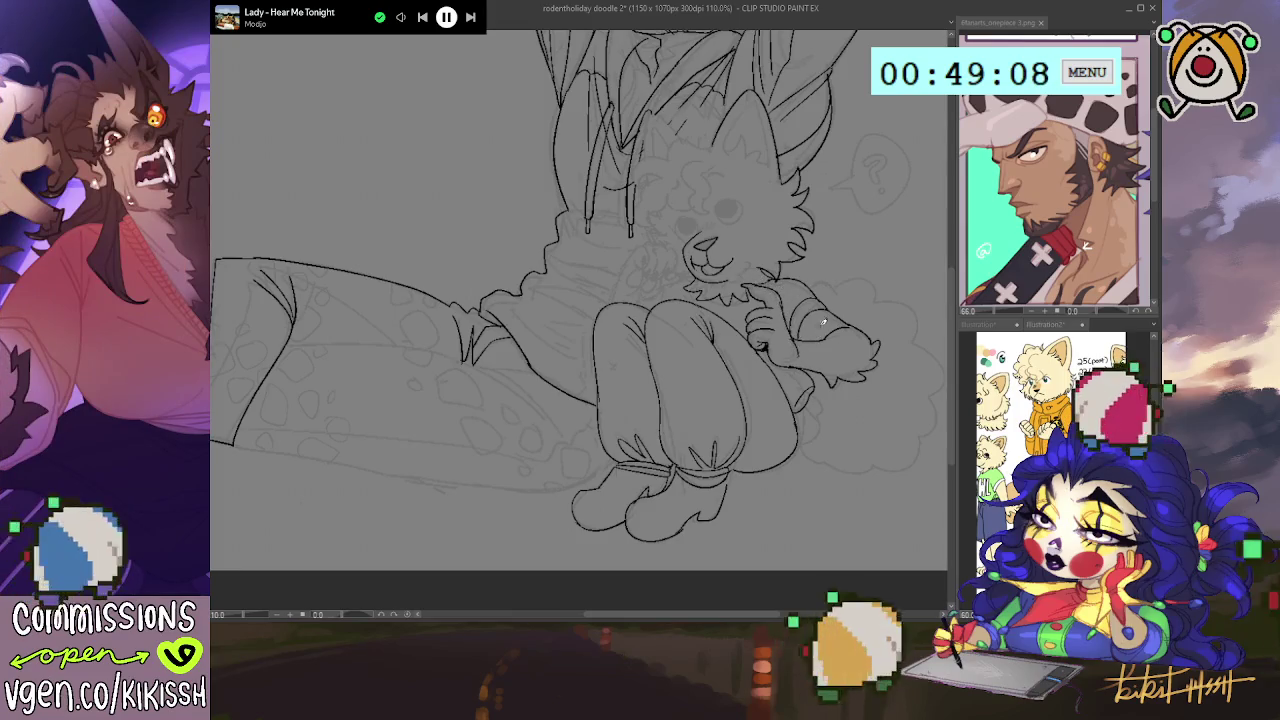
# - Save the drawing with Ctrl+S
pyautogui.scroll(2, 772, 309)
pyautogui.moveTo(772, 309); pyautogui.dragTo(737, 316)
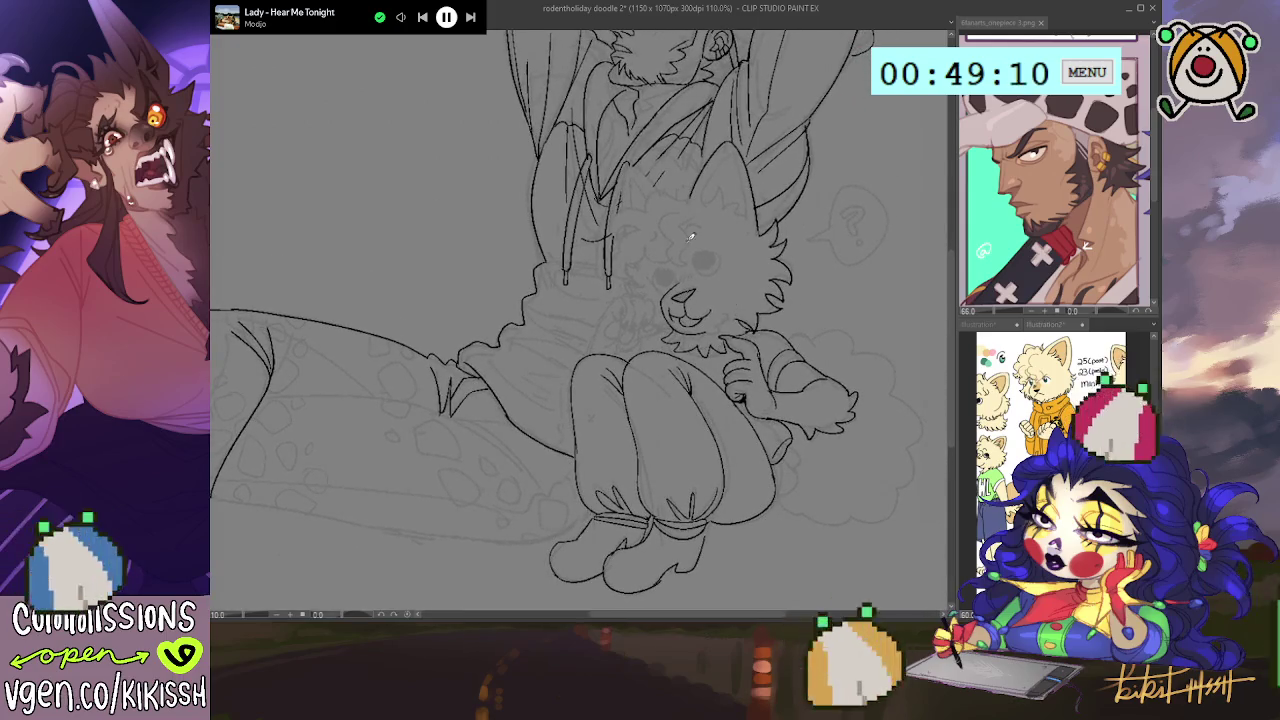
pyautogui.scroll(-2, 740, 311)
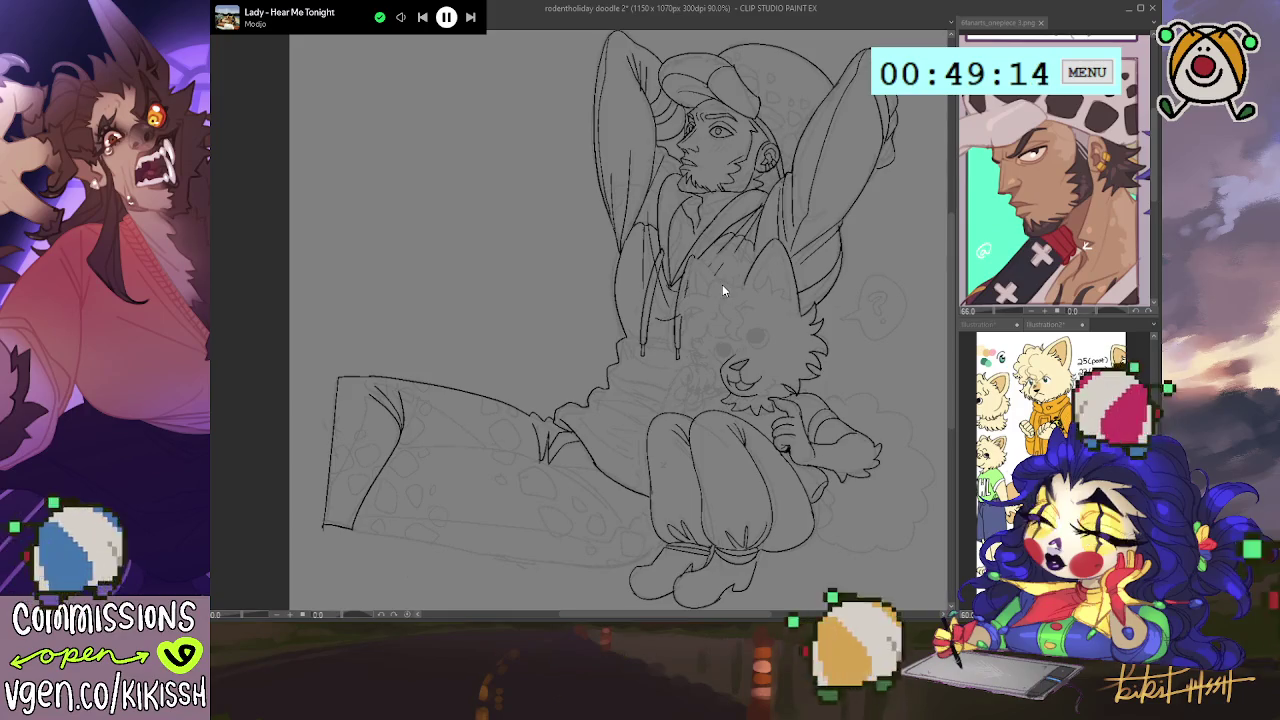
pyautogui.hotkey('ctrl', 's')
# - Ink the line beside the dog's cheek and its curled paw with finger lines
pyautogui.scroll(2, 720, 284)
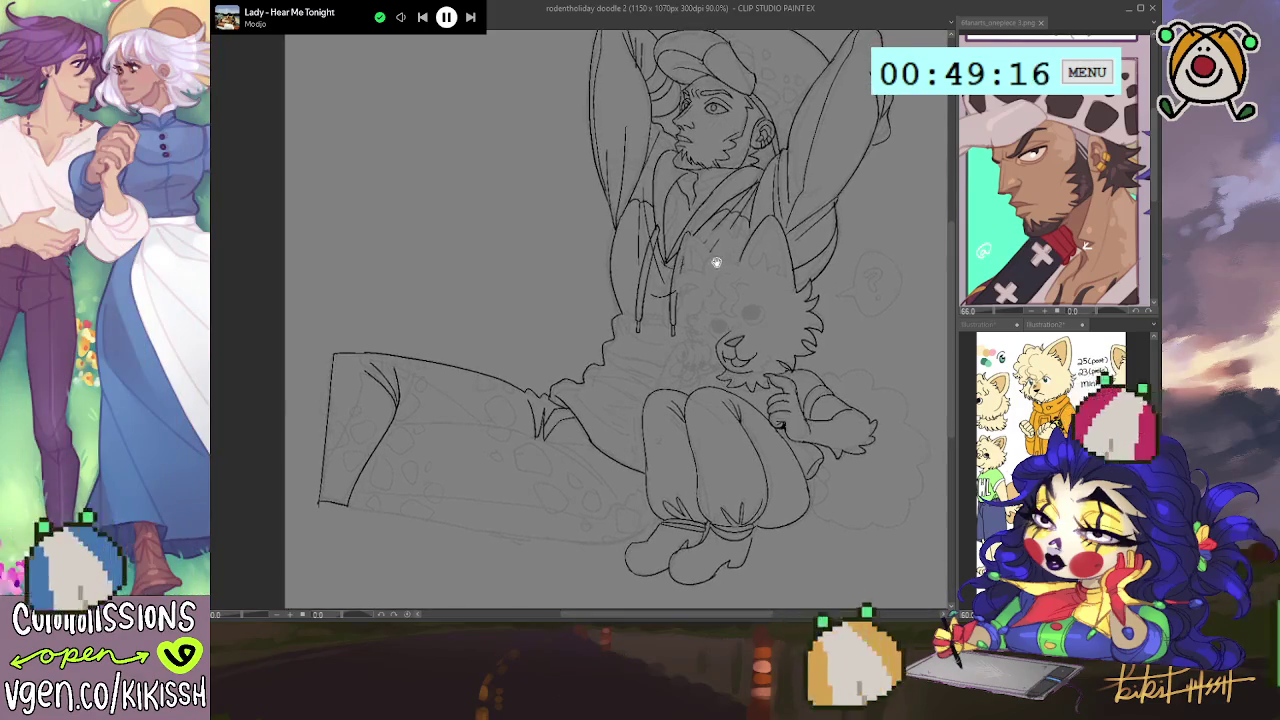
pyautogui.scroll(1, 720, 278)
pyautogui.scroll(1, 720, 272)
pyautogui.scroll(1, 720, 265)
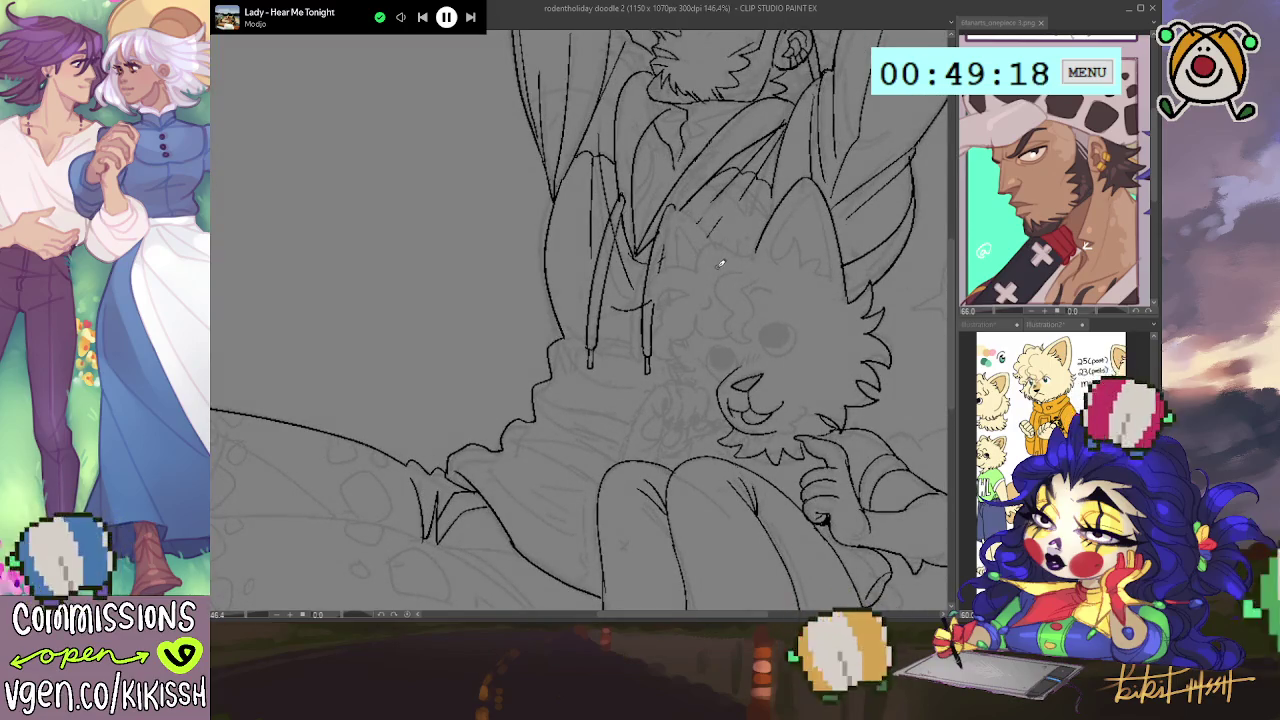
pyautogui.moveTo(720, 263); pyautogui.dragTo(750, 158)
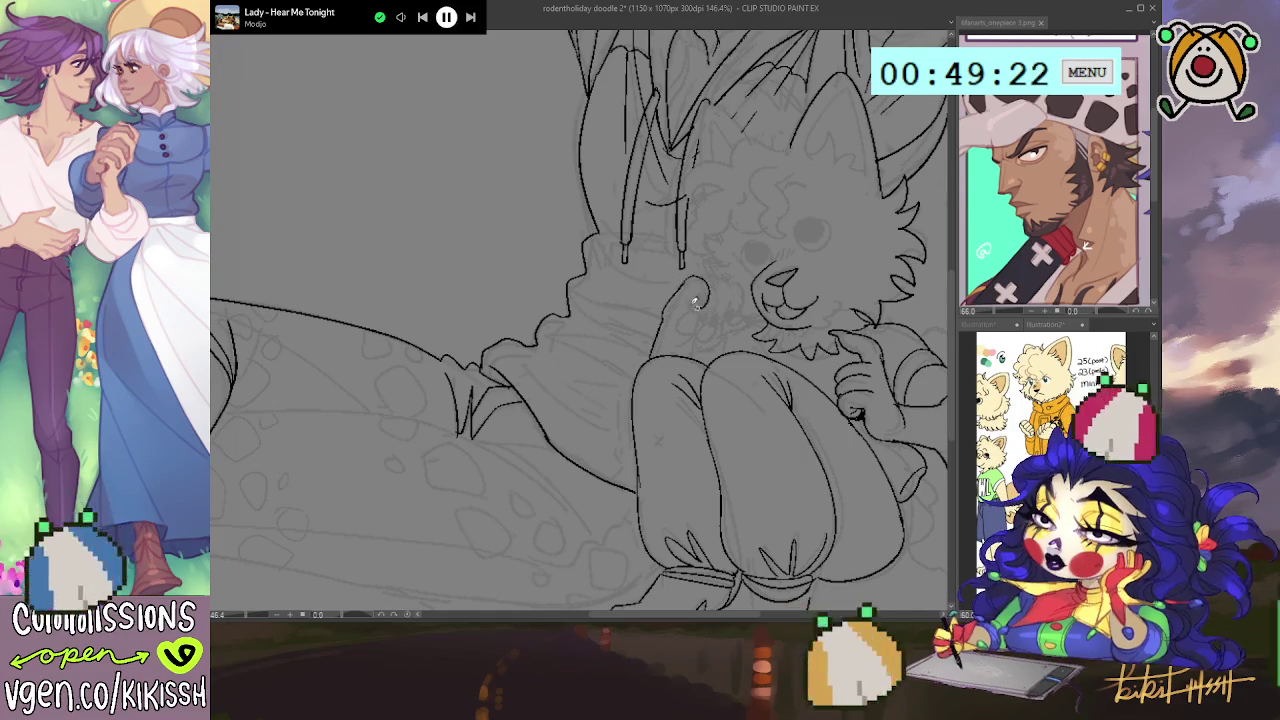
pyautogui.moveTo(712, 286)
pyautogui.mouseDown()
pyautogui.moveTo(708, 318)
pyautogui.moveTo(717, 288)
pyautogui.moveTo(724, 318)
pyautogui.moveTo(738, 314)
pyautogui.mouseUp()
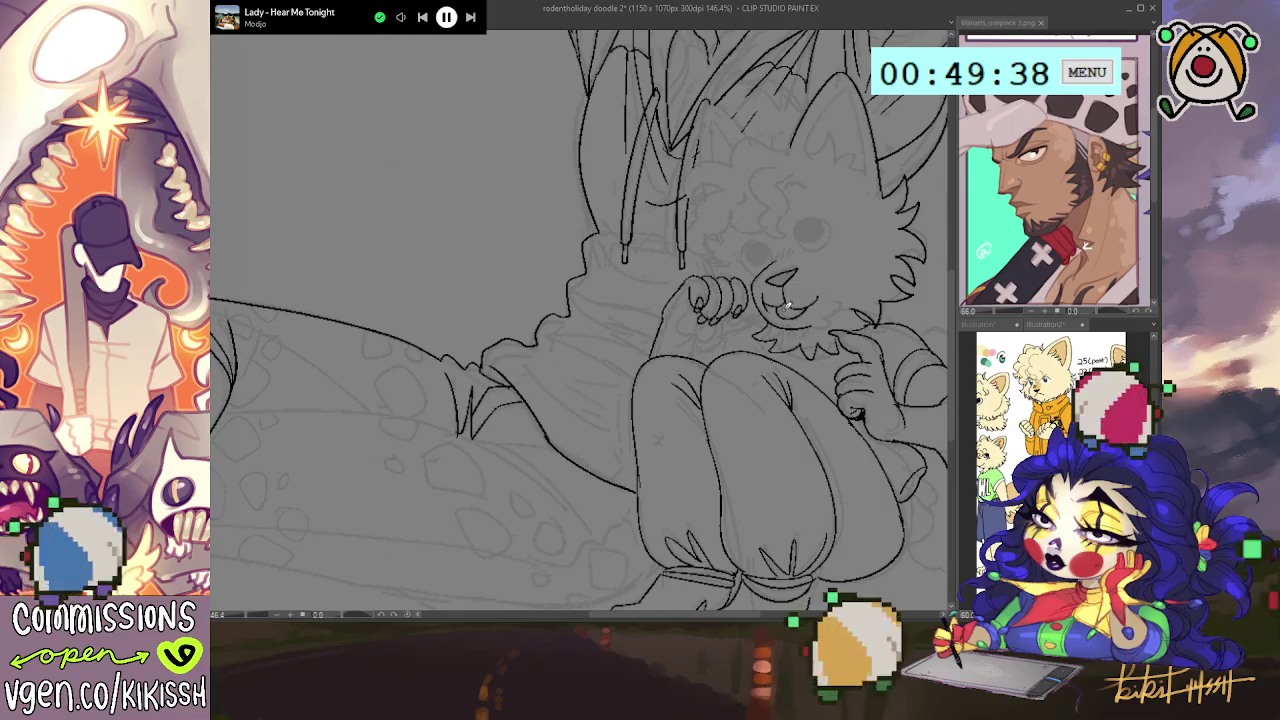
pyautogui.moveTo(783, 305); pyautogui.dragTo(789, 303)
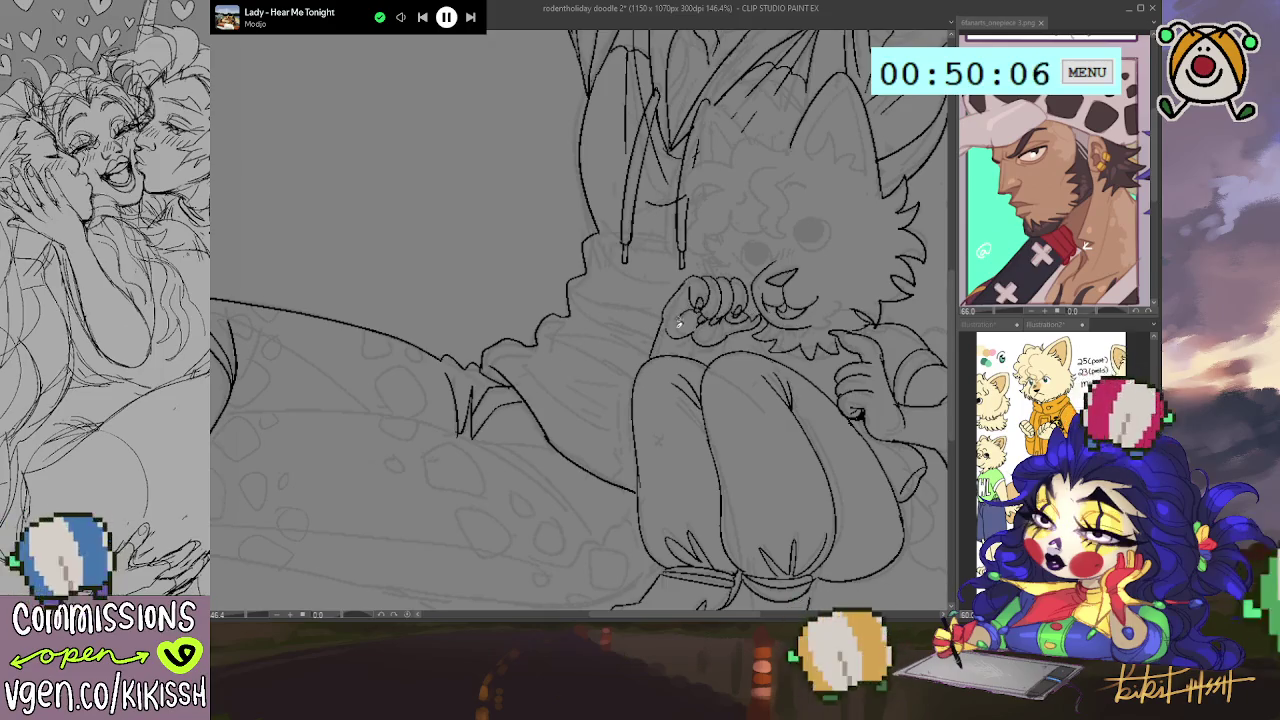
pyautogui.moveTo(699, 338); pyautogui.dragTo(720, 336)
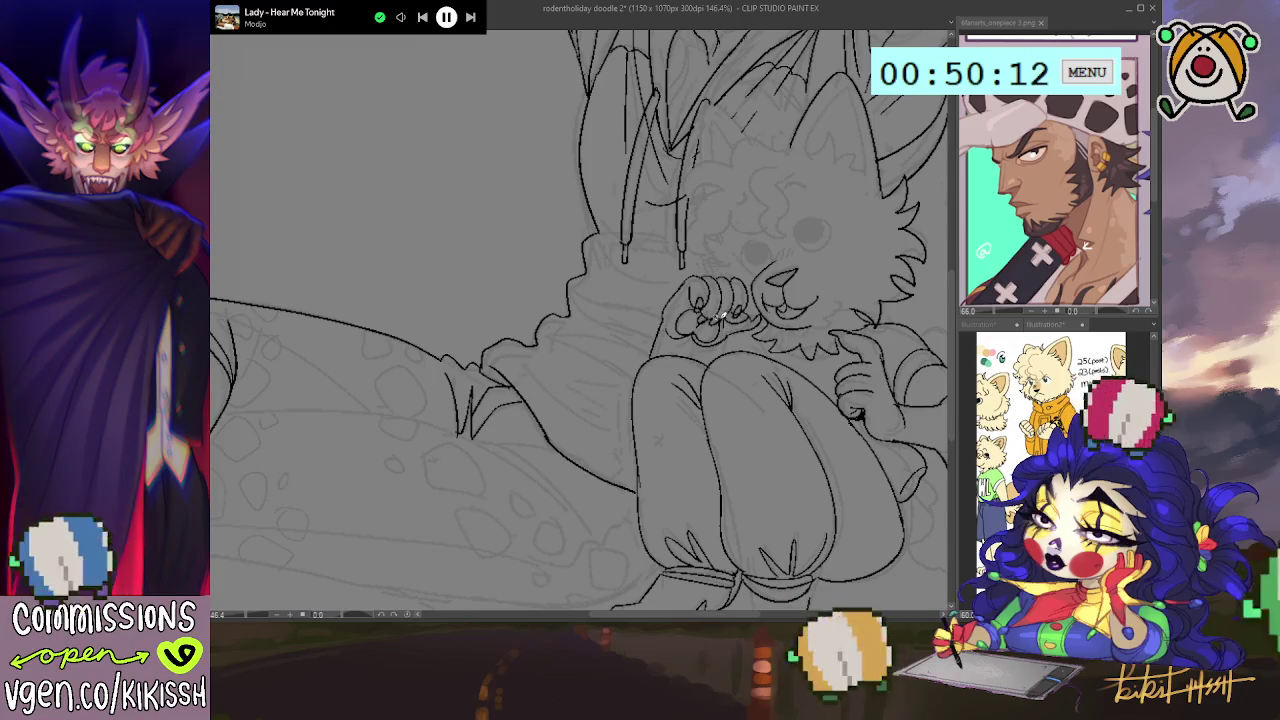
# - Add fur strokes along the dog's chin
pyautogui.scroll(-2, 767, 313)
pyautogui.hscroll(3, 767, 313)
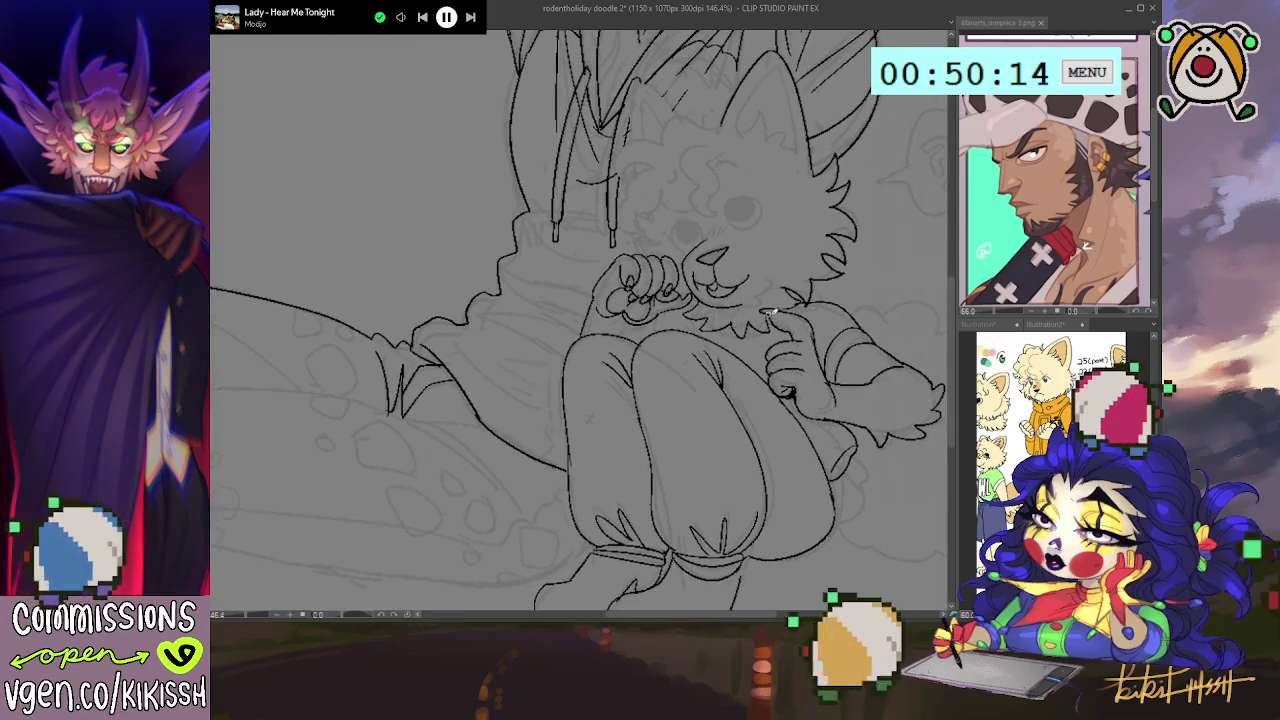
pyautogui.scroll(2, 811, 349)
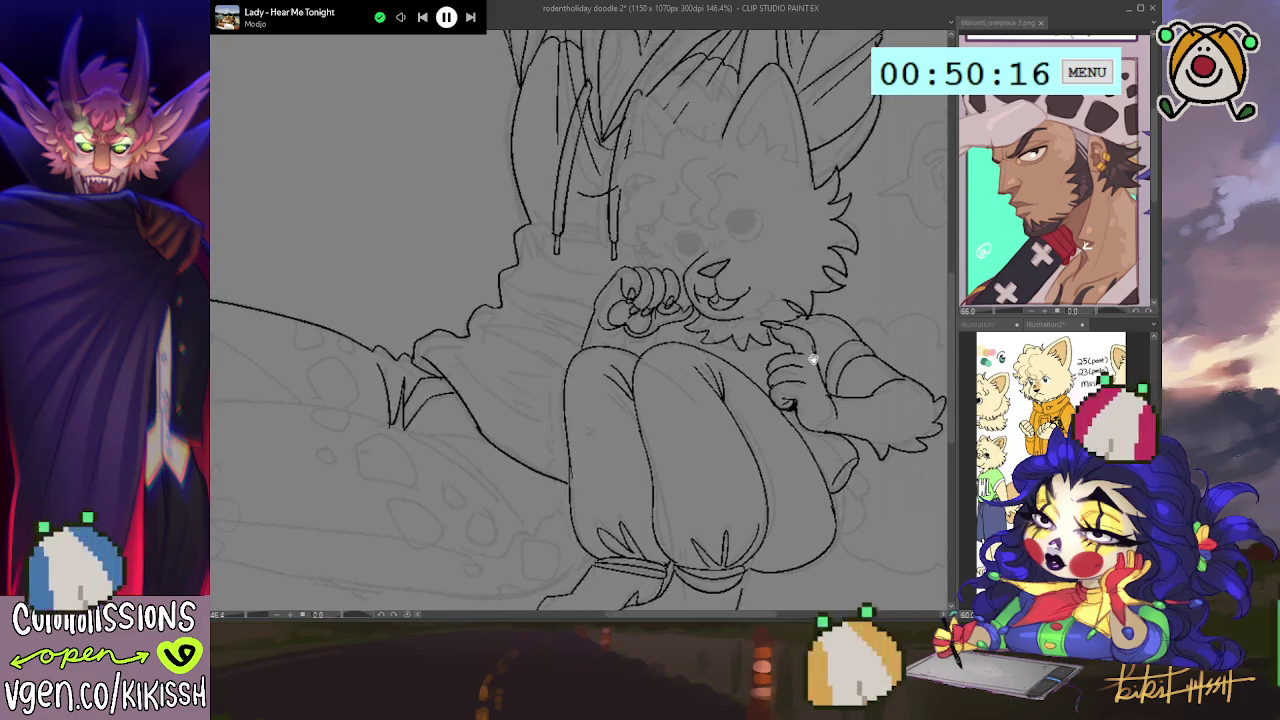
pyautogui.scroll(-1, 816, 353)
pyautogui.hscroll(2, 800, 360)
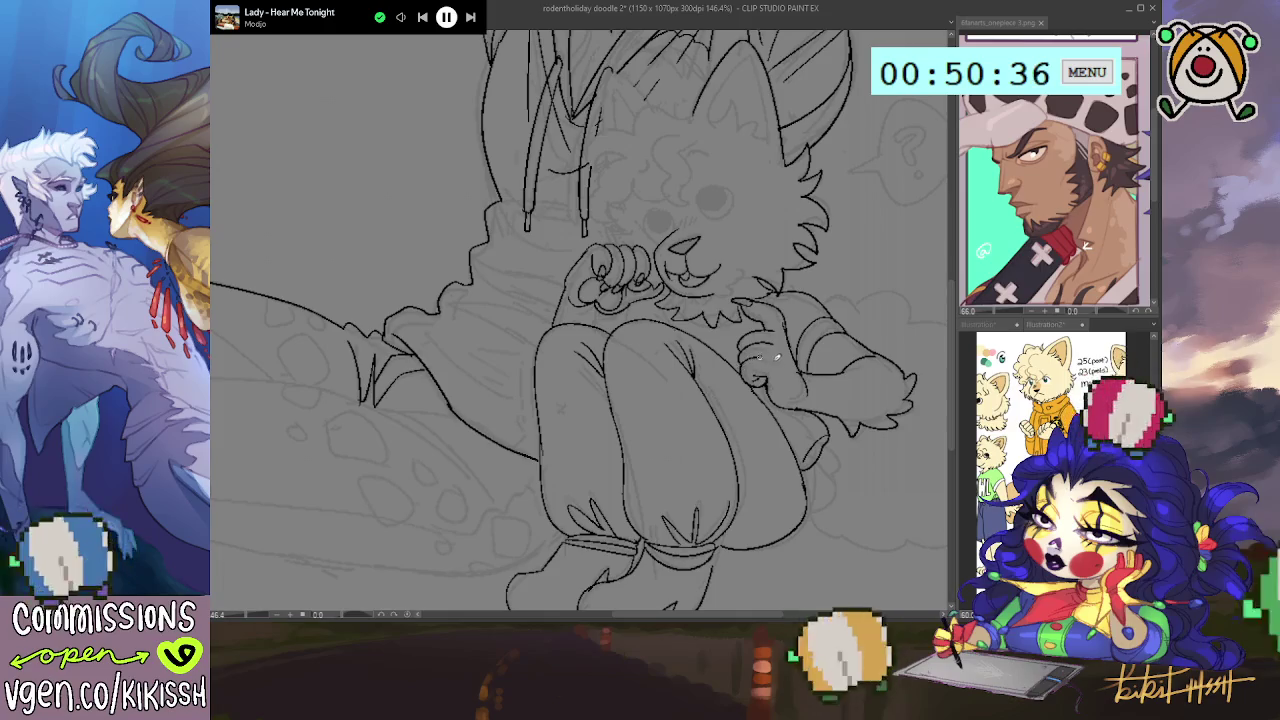
pyautogui.moveTo(797, 356); pyautogui.dragTo(819, 381)
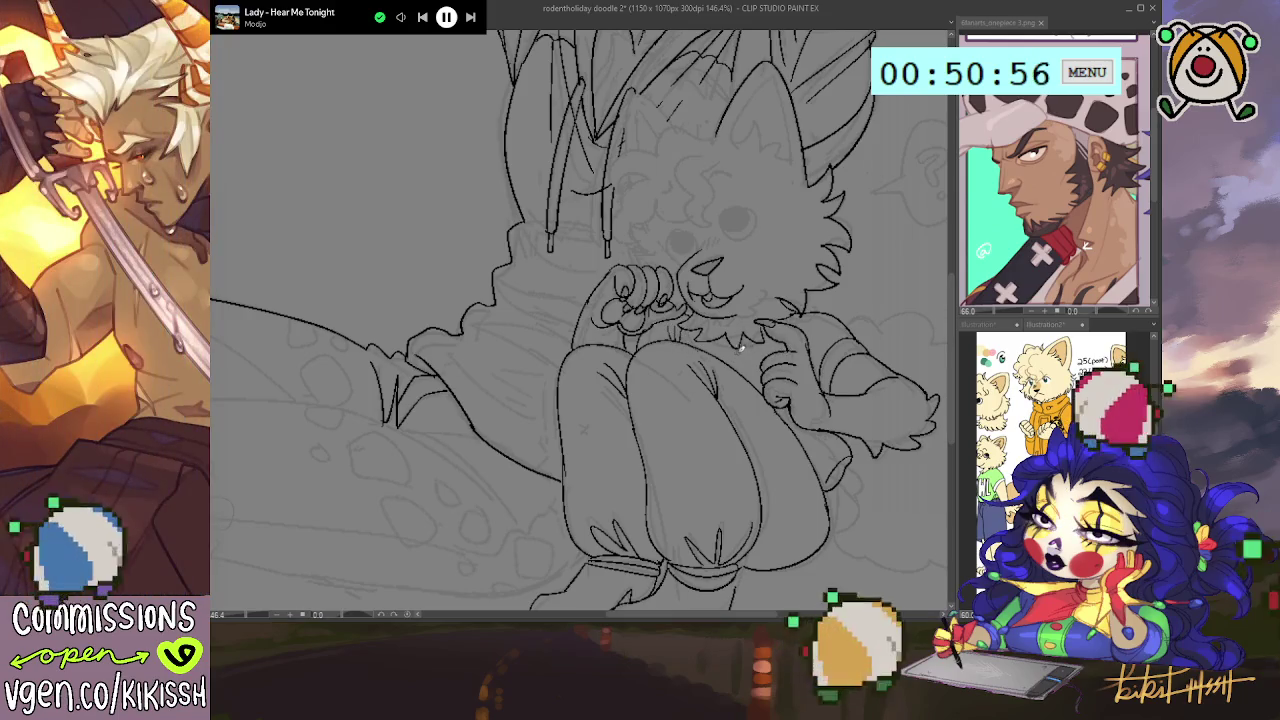
pyautogui.moveTo(715, 338); pyautogui.dragTo(757, 333)
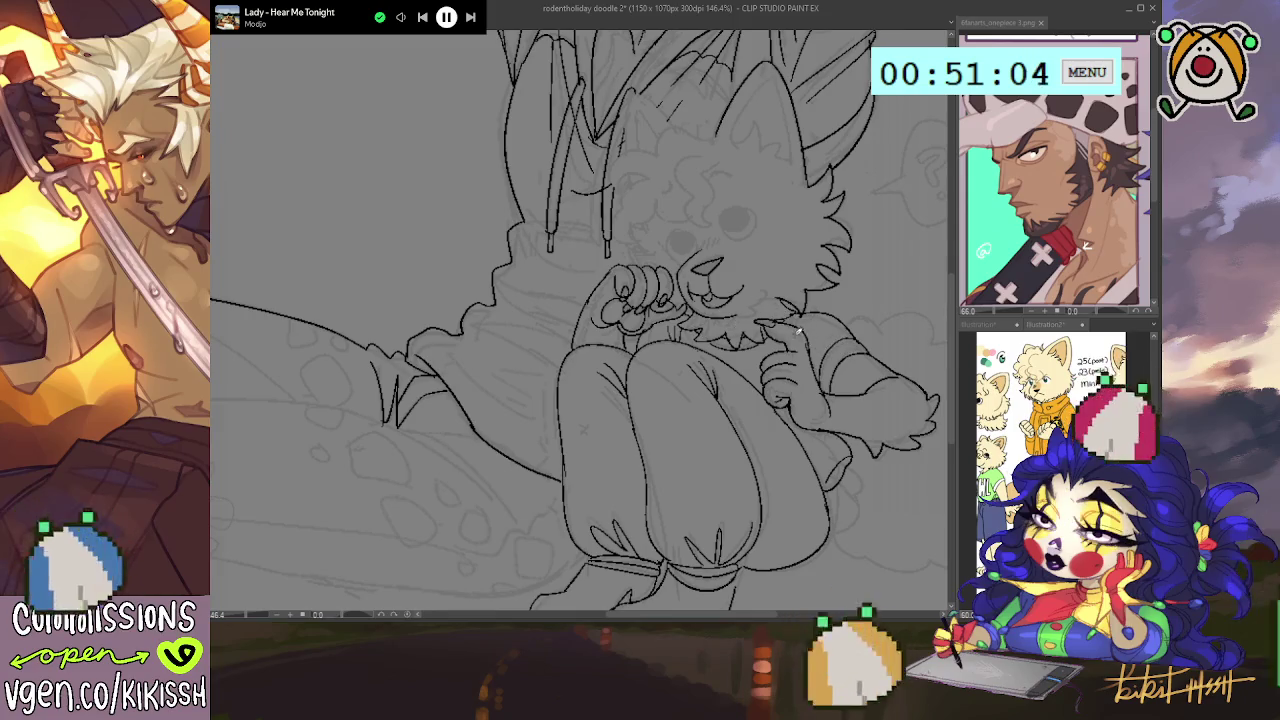
# - Extend the knee outline downward, redraw the dog's chin fluff and darken its eye outline
pyautogui.moveTo(816, 393); pyautogui.dragTo(791, 366)
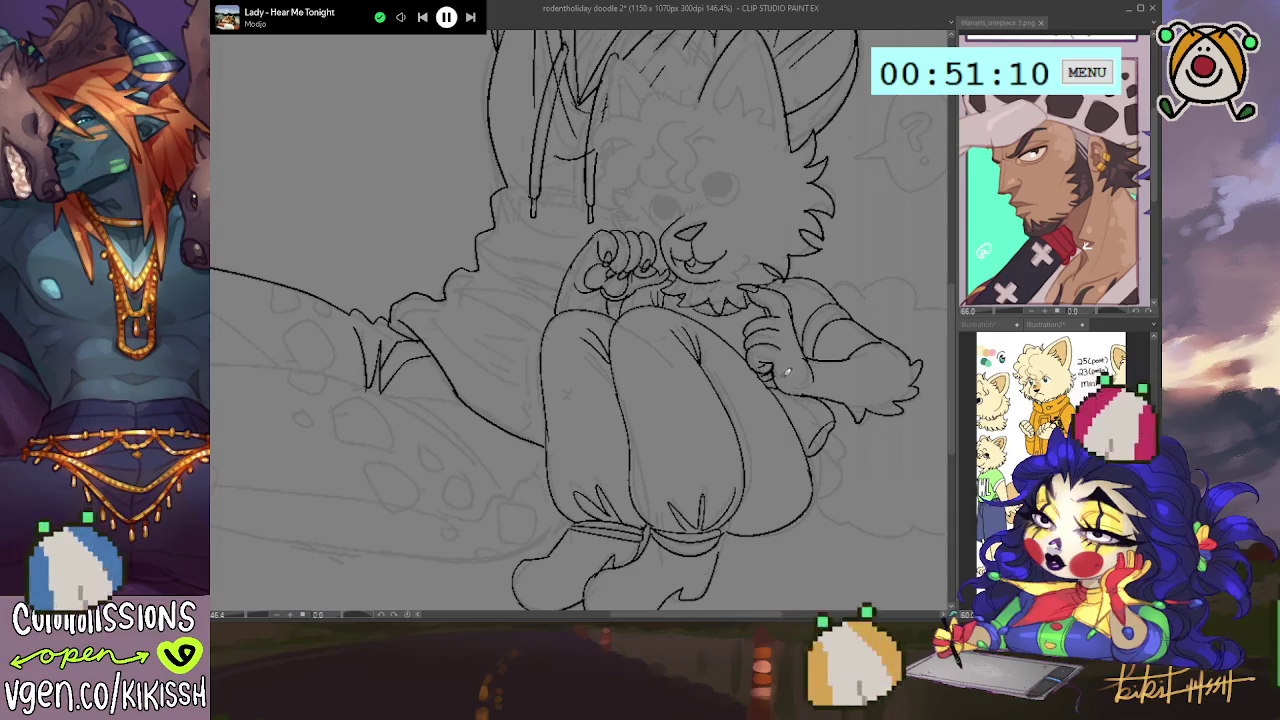
pyautogui.moveTo(799, 380); pyautogui.dragTo(760, 355)
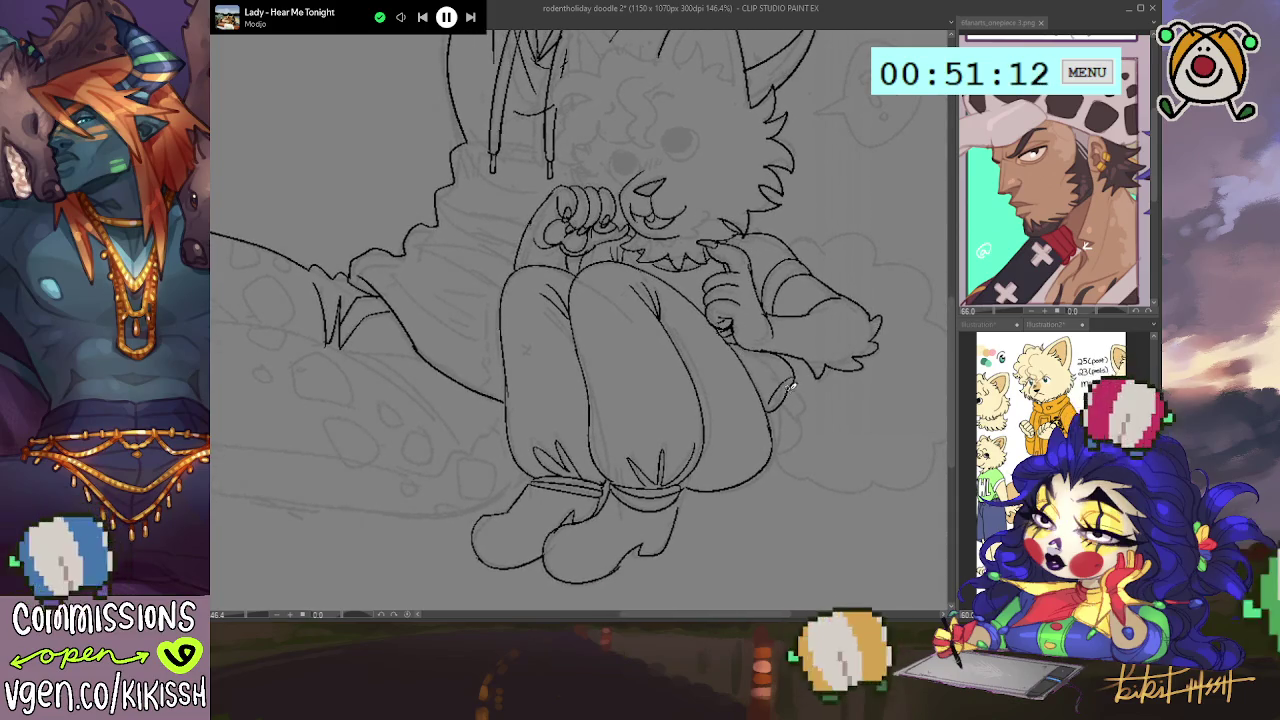
pyautogui.moveTo(801, 413); pyautogui.dragTo(789, 442)
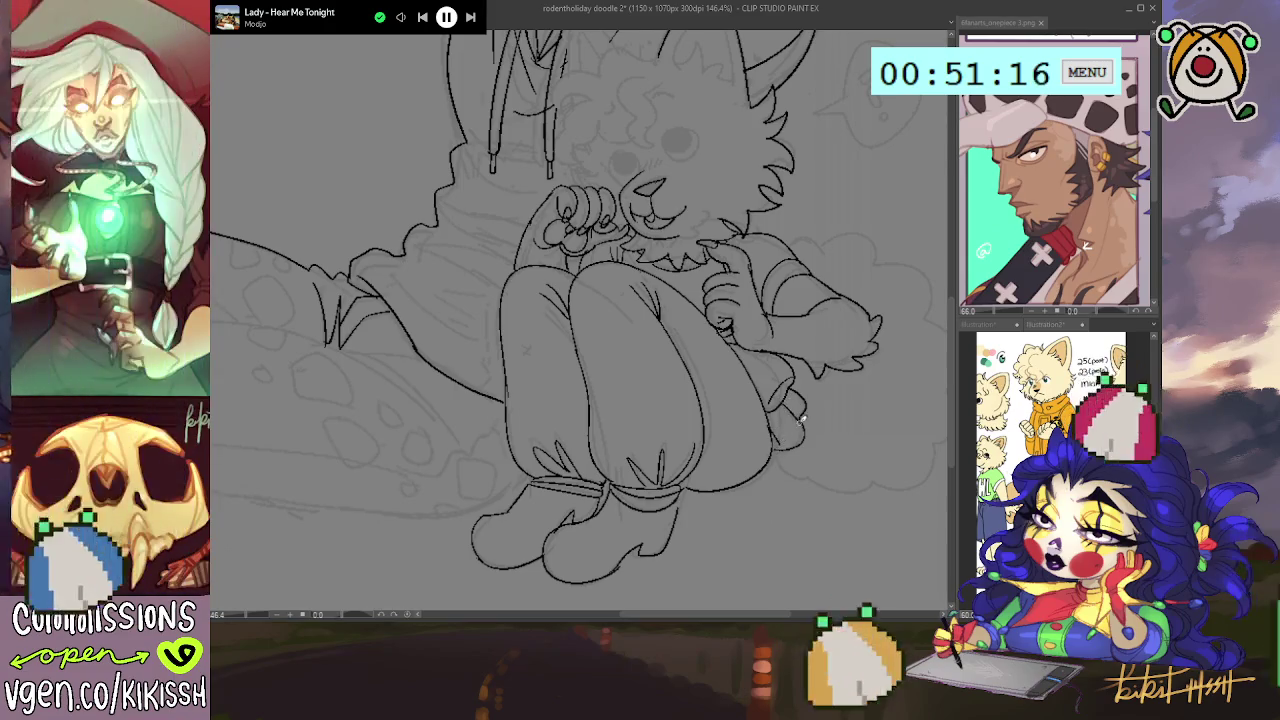
pyautogui.moveTo(788, 404); pyautogui.dragTo(781, 432)
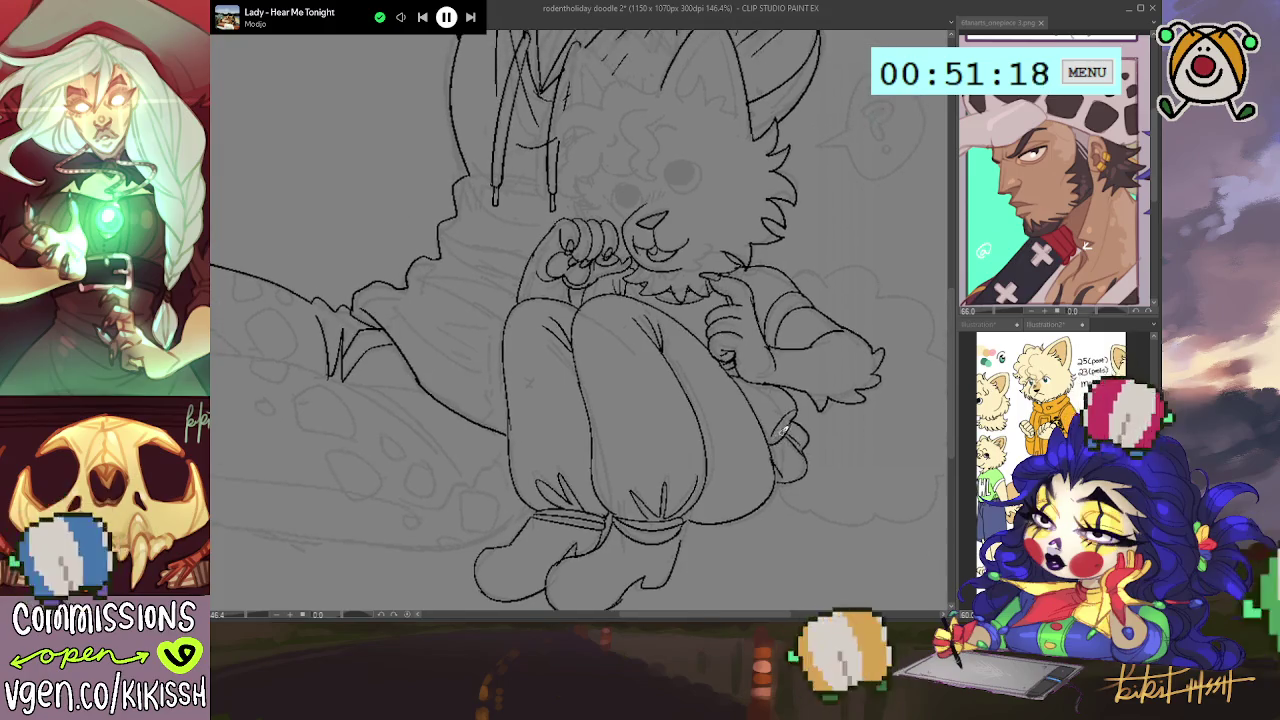
pyautogui.scroll(1, 755, 372)
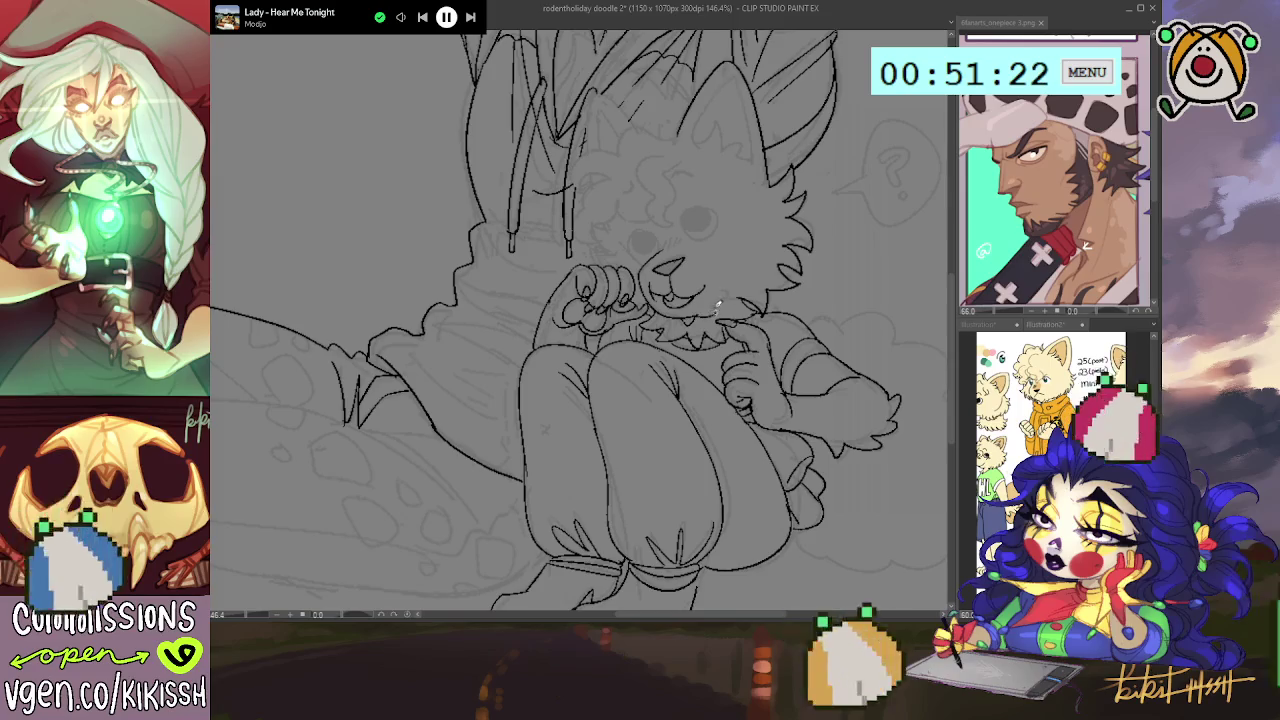
pyautogui.moveTo(726, 292); pyautogui.dragTo(669, 310)
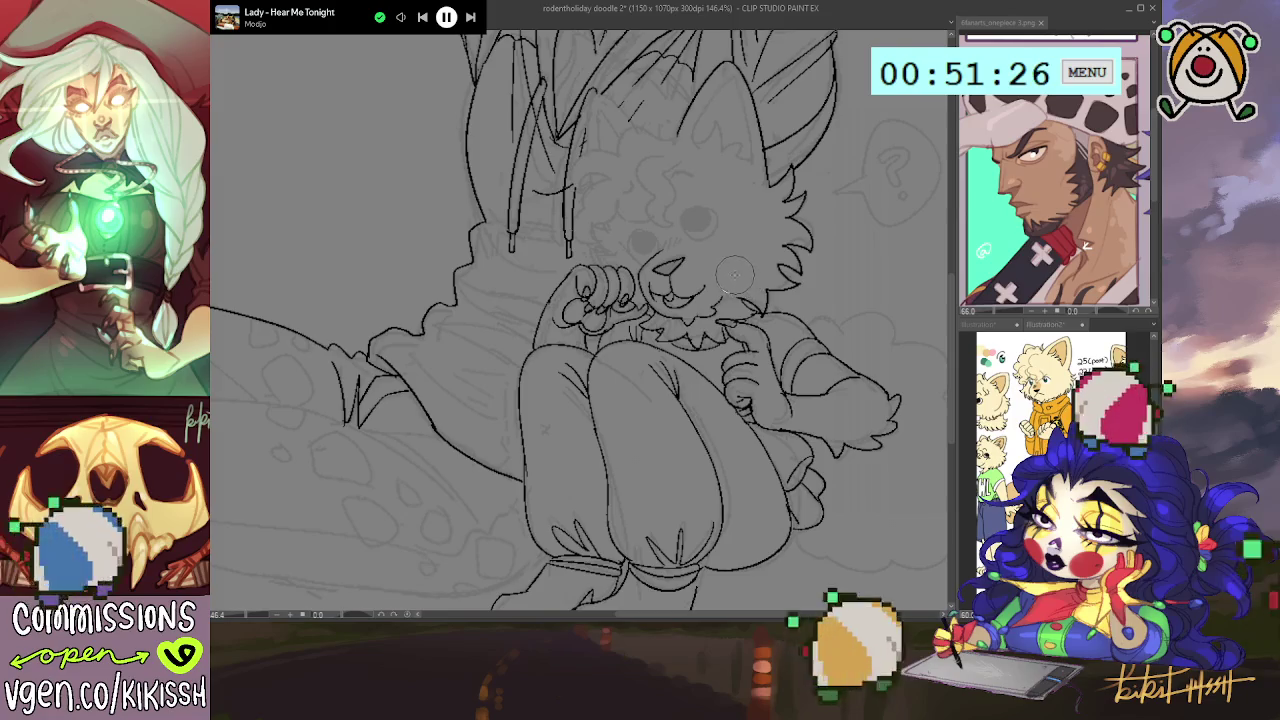
pyautogui.moveTo(698, 212)
pyautogui.mouseDown()
pyautogui.moveTo(710, 230)
pyautogui.moveTo(692, 204)
pyautogui.moveTo(712, 203)
pyautogui.mouseUp()
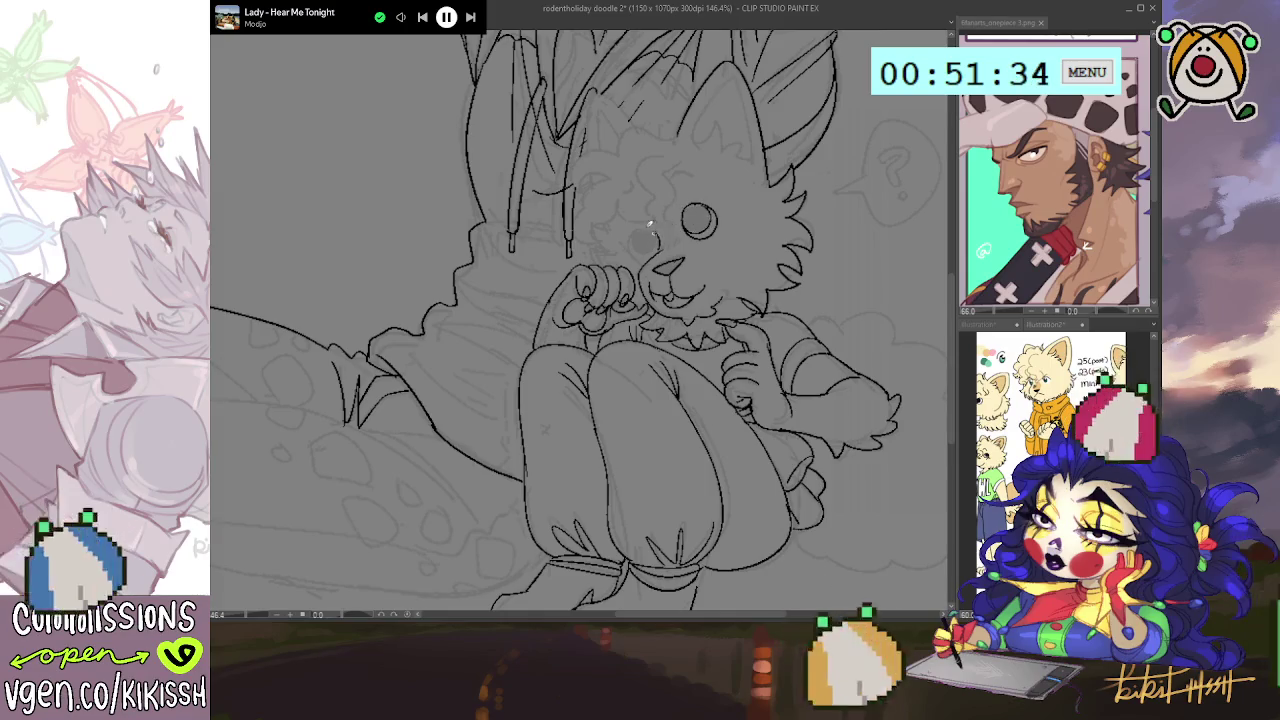
# - Ink the dog's round eye, the cheek blush marks and curly fur above the left eye
pyautogui.moveTo(630, 243); pyautogui.dragTo(643, 256)
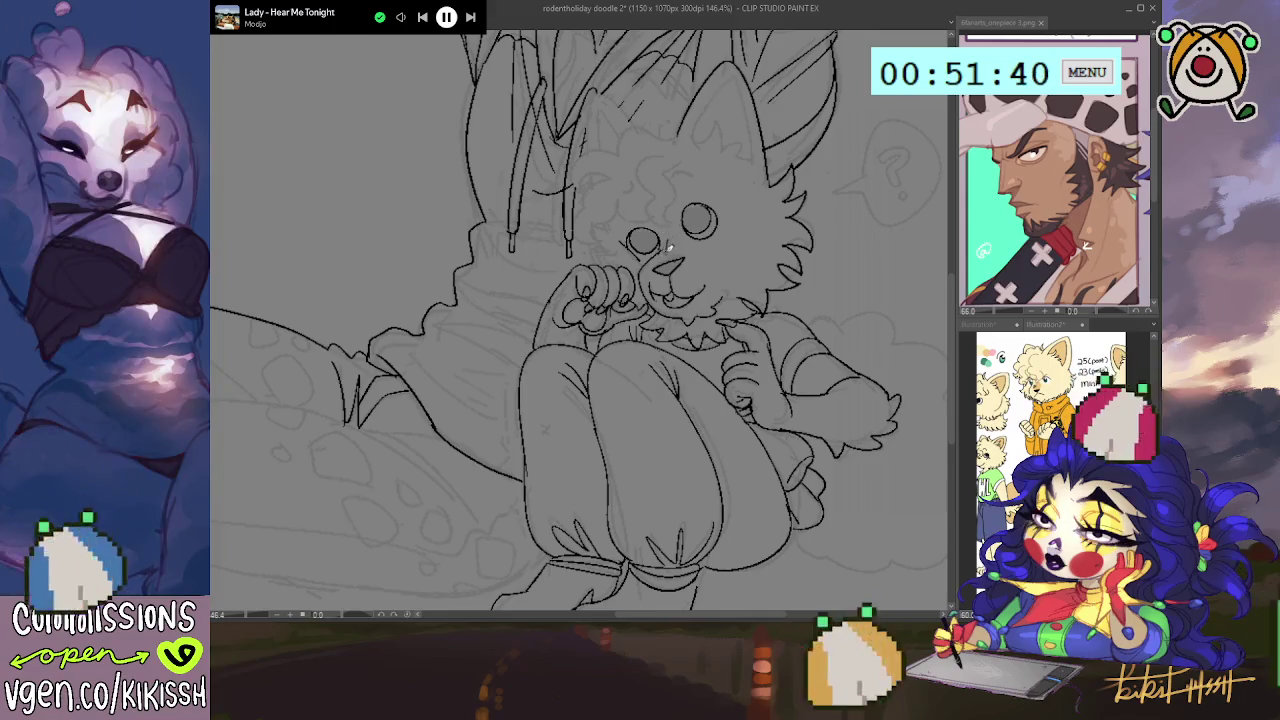
pyautogui.moveTo(674, 244); pyautogui.dragTo(686, 236)
pyautogui.scroll(1, 707, 205)
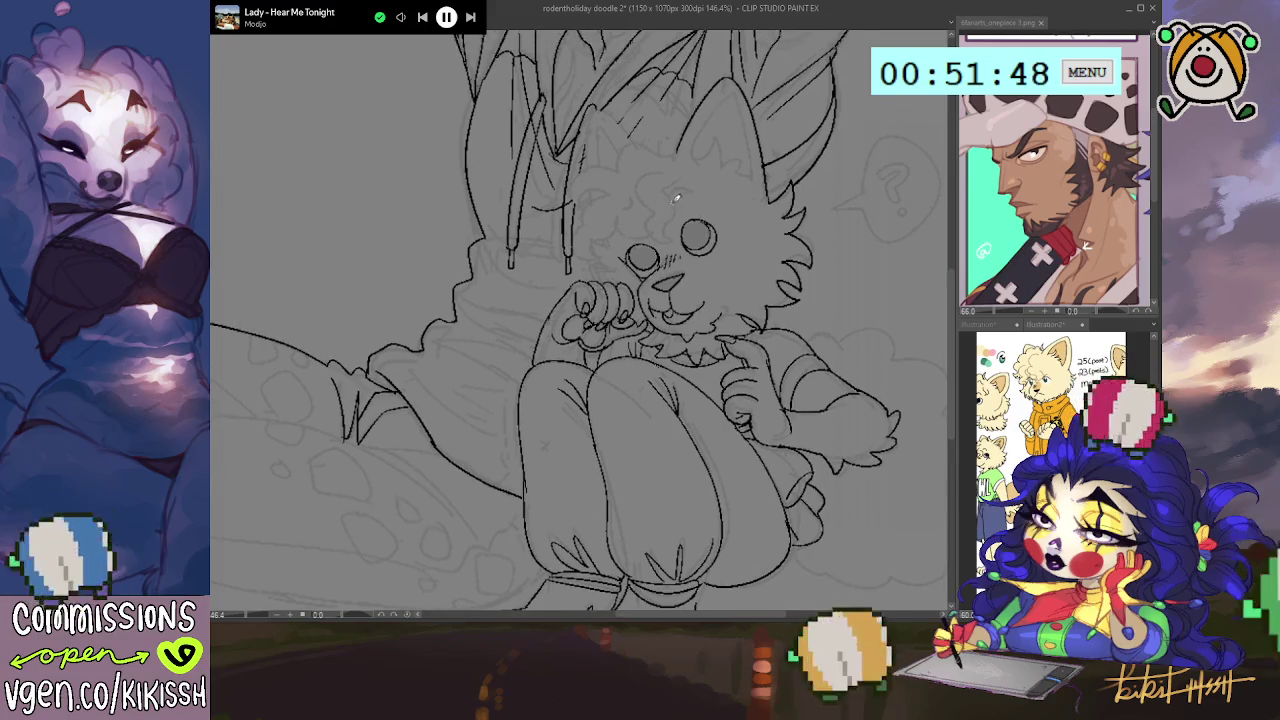
pyautogui.moveTo(678, 199); pyautogui.dragTo(672, 236)
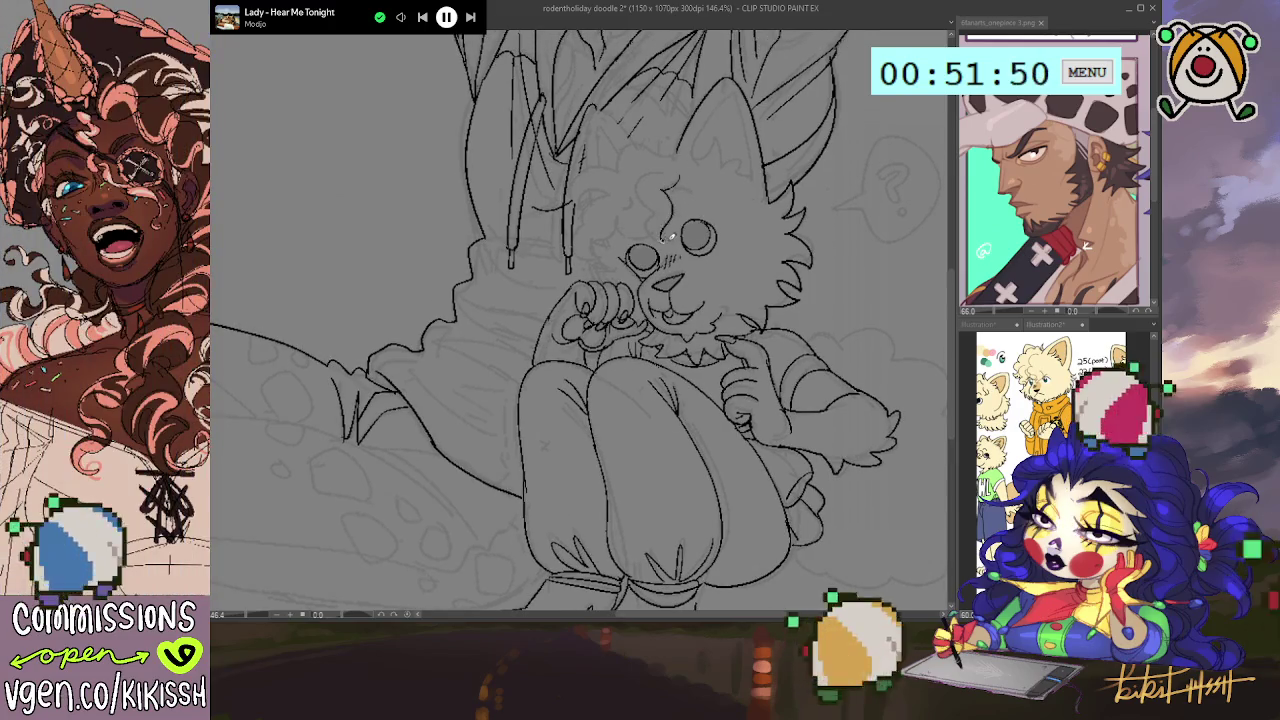
pyautogui.moveTo(662, 180)
pyautogui.mouseDown()
pyautogui.moveTo(646, 234)
pyautogui.moveTo(596, 250)
pyautogui.mouseUp()
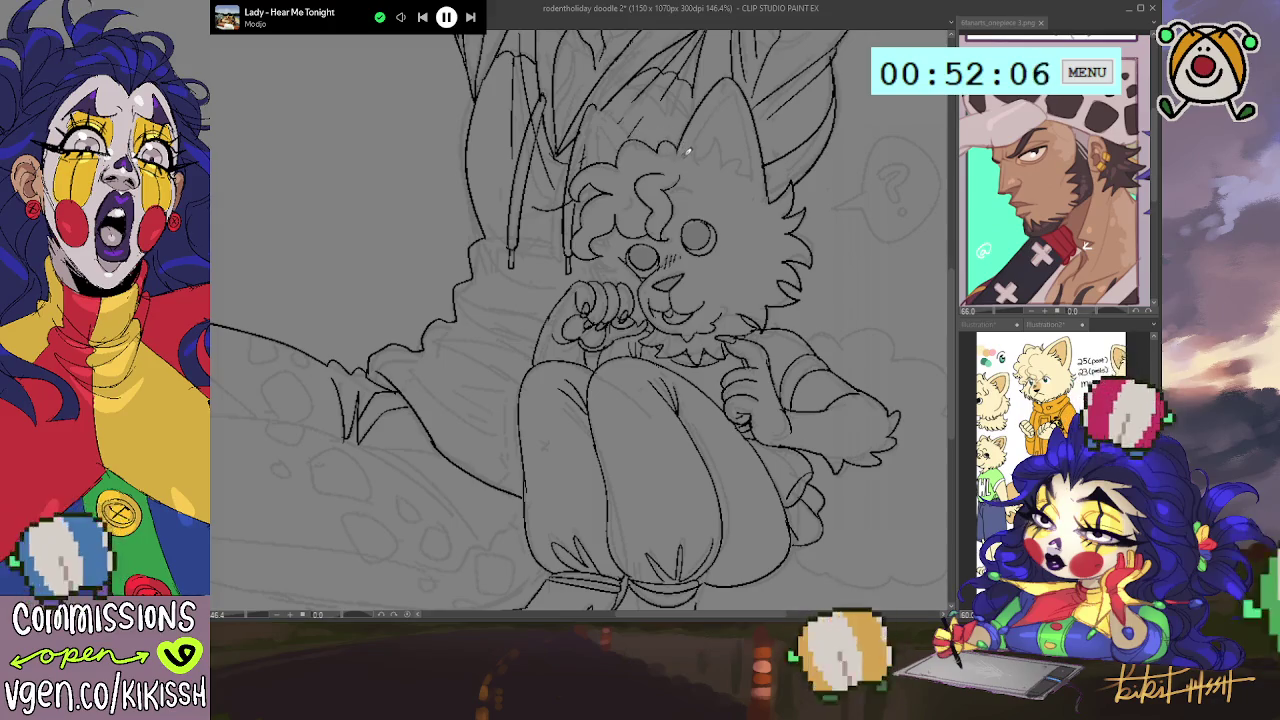
# - Ink and reinforce the outline of the dog's left ear
pyautogui.moveTo(737, 171)
pyautogui.mouseDown()
pyautogui.moveTo(697, 189)
pyautogui.moveTo(722, 200)
pyautogui.mouseUp()
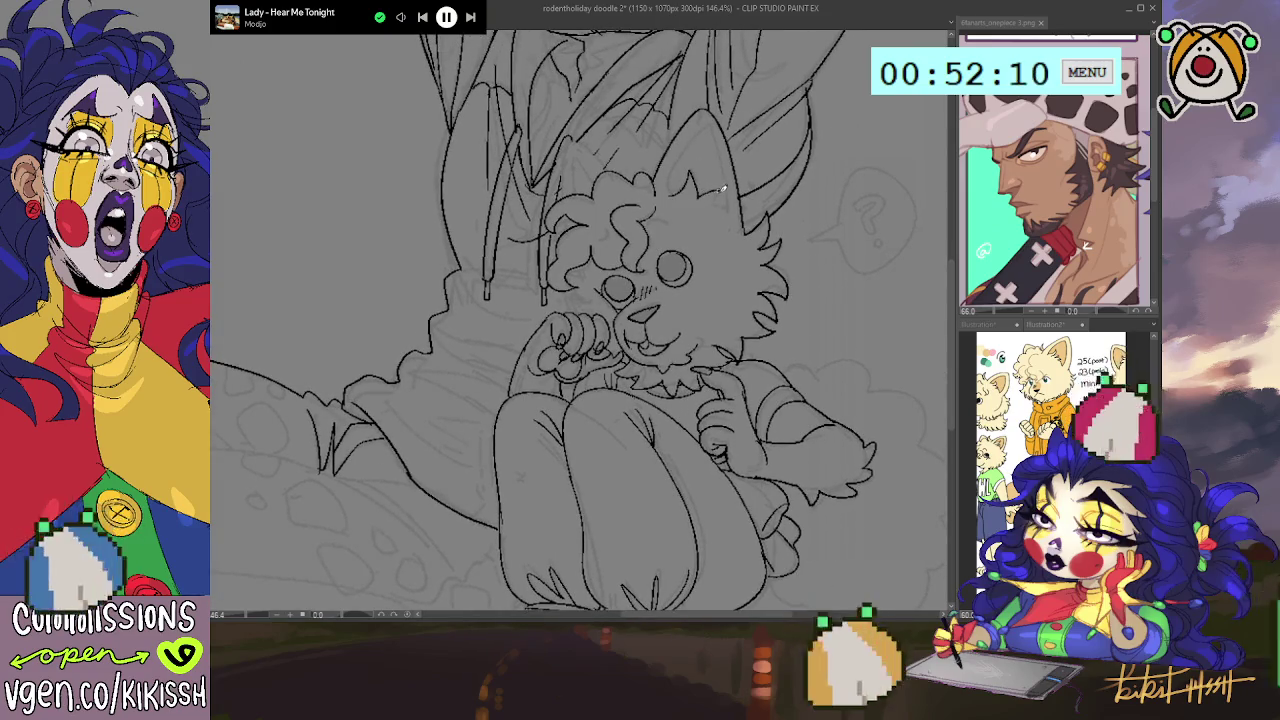
pyautogui.moveTo(718, 114); pyautogui.dragTo(666, 188)
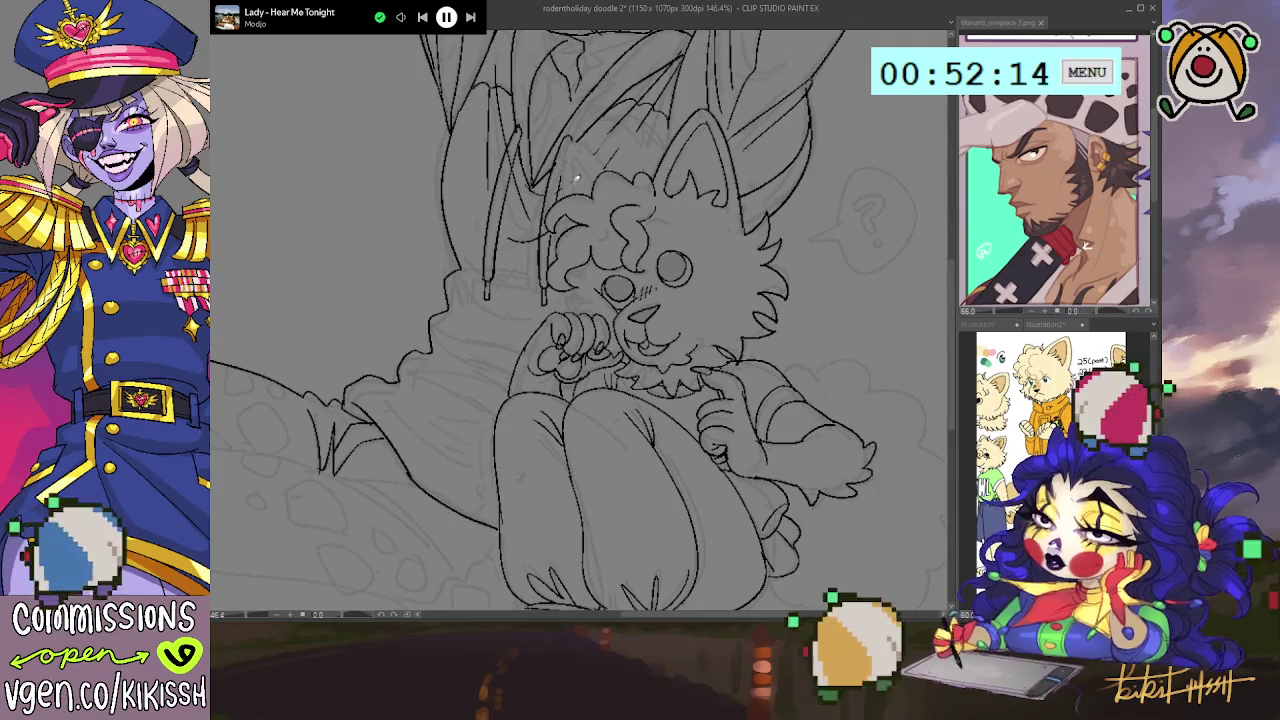
pyautogui.moveTo(565, 198)
pyautogui.mouseDown()
pyautogui.moveTo(564, 150)
pyautogui.moveTo(590, 150)
pyautogui.moveTo(610, 174)
pyautogui.mouseUp()
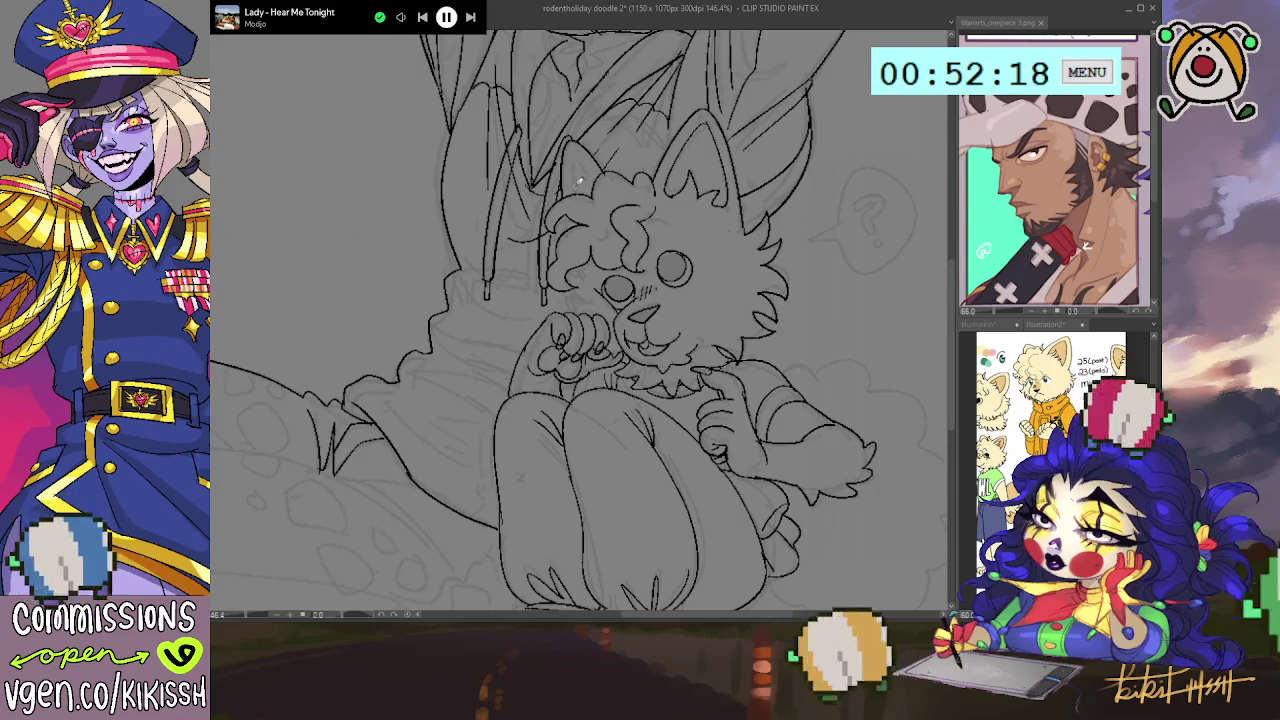
pyautogui.moveTo(575, 192); pyautogui.dragTo(580, 145)
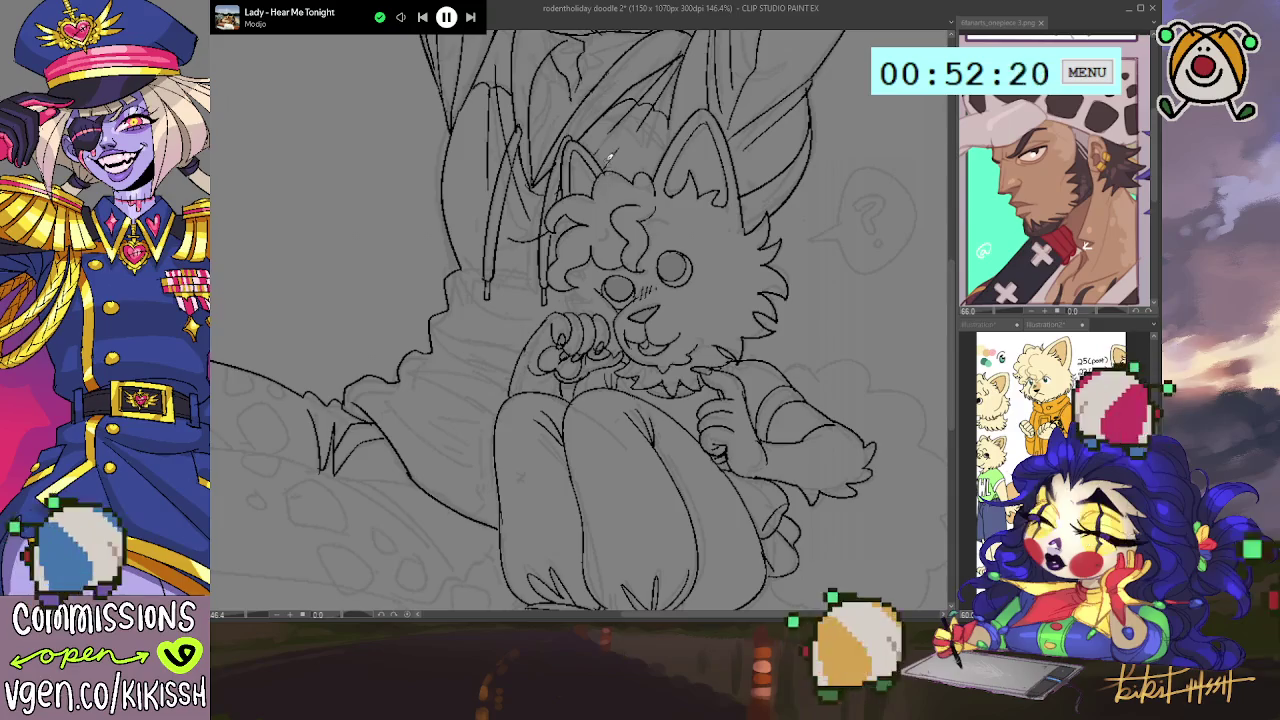
pyautogui.scroll(-3, 600, 175)
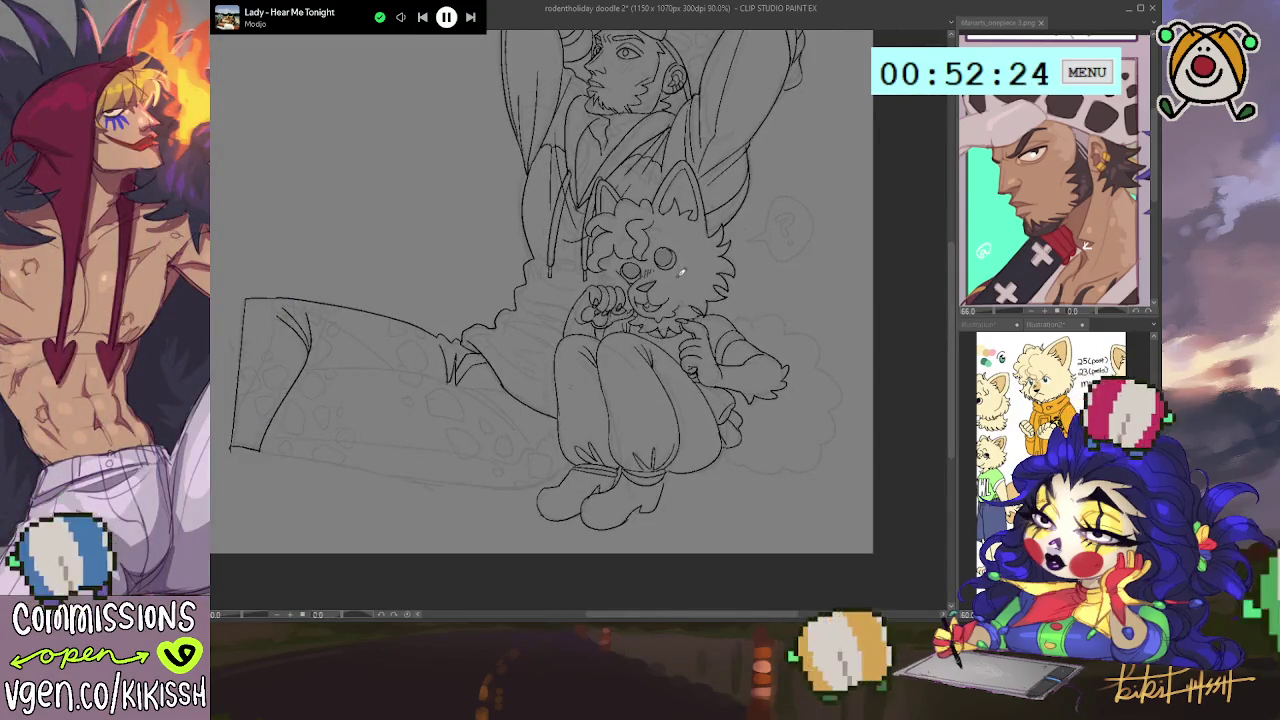
pyautogui.scroll(2, 672, 262)
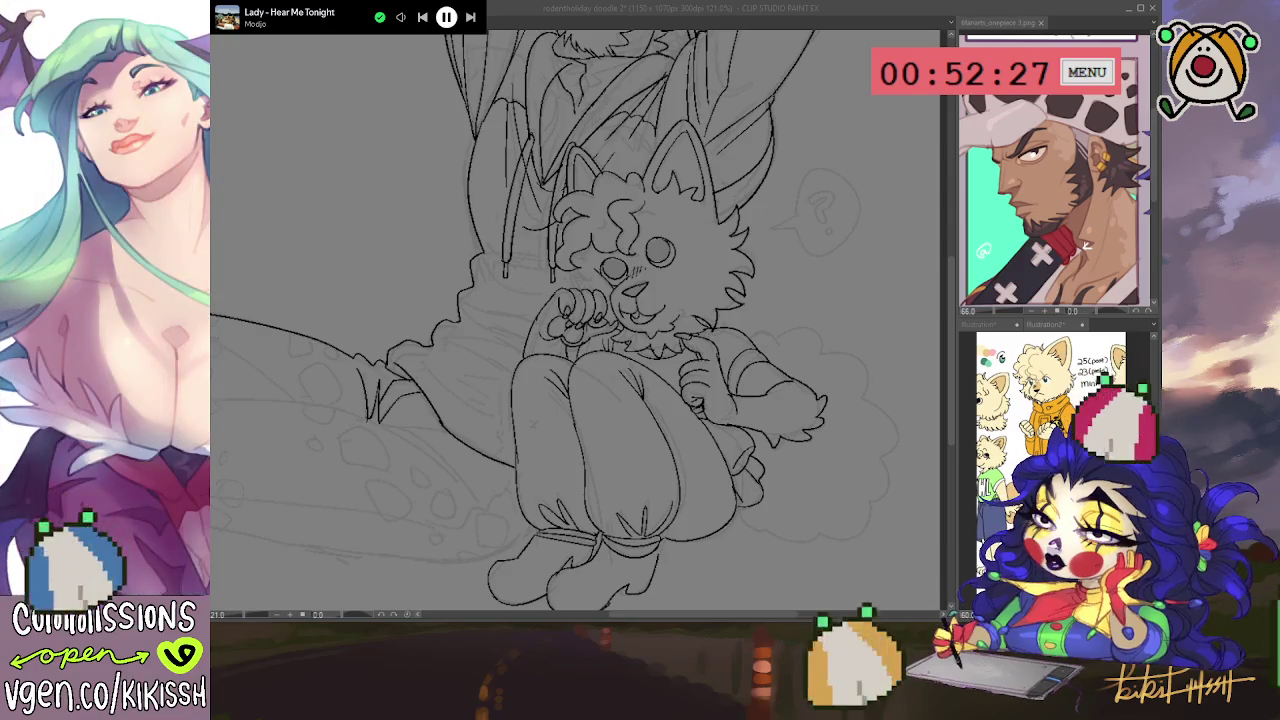
pyautogui.hotkey('alt', 'Tab')
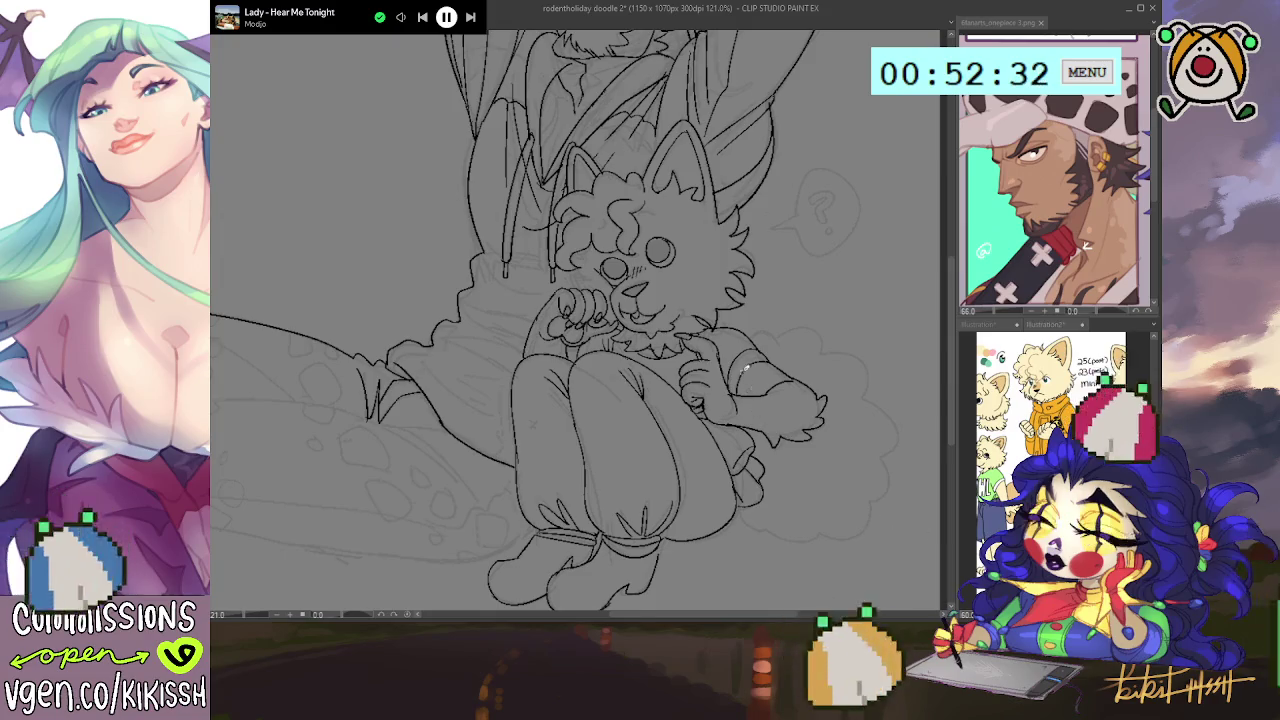
# - Rotate the canvas to an inking angle, then ink the question-mark bubble and the cloud behind the dog
pyautogui.scroll(1, 740, 347)
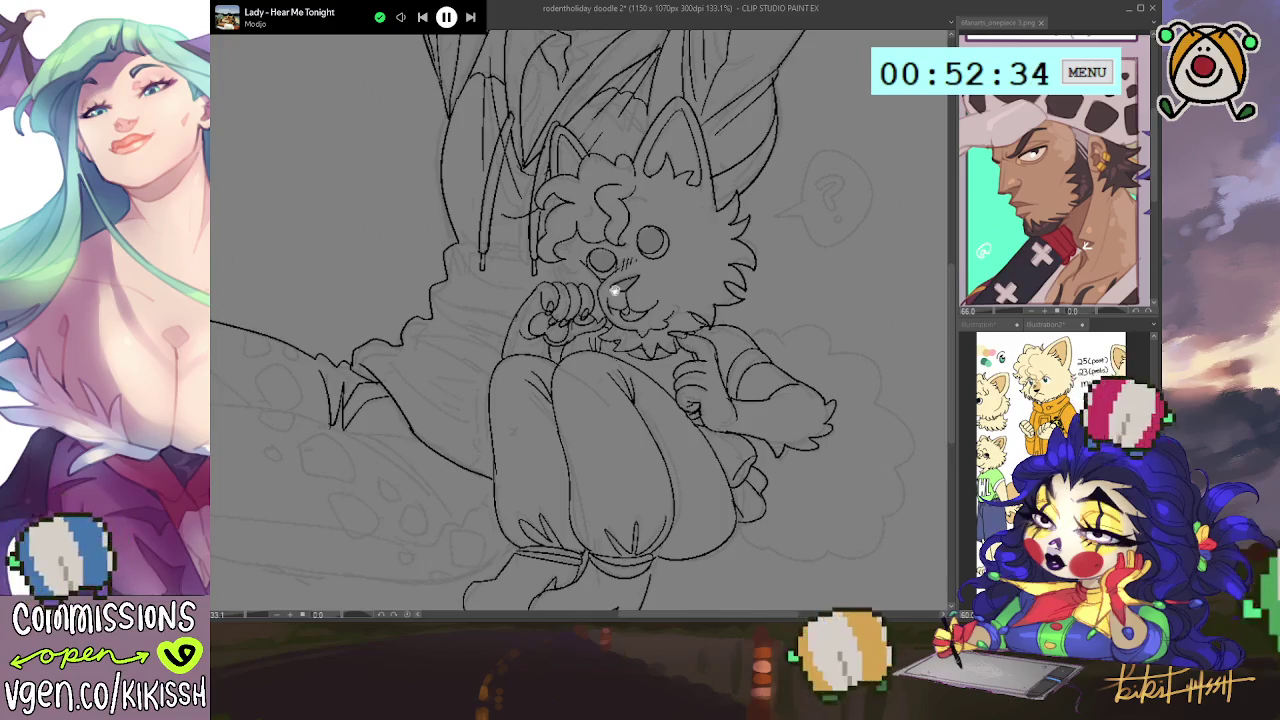
pyautogui.moveTo(600, 280); pyautogui.dragTo(630, 258)
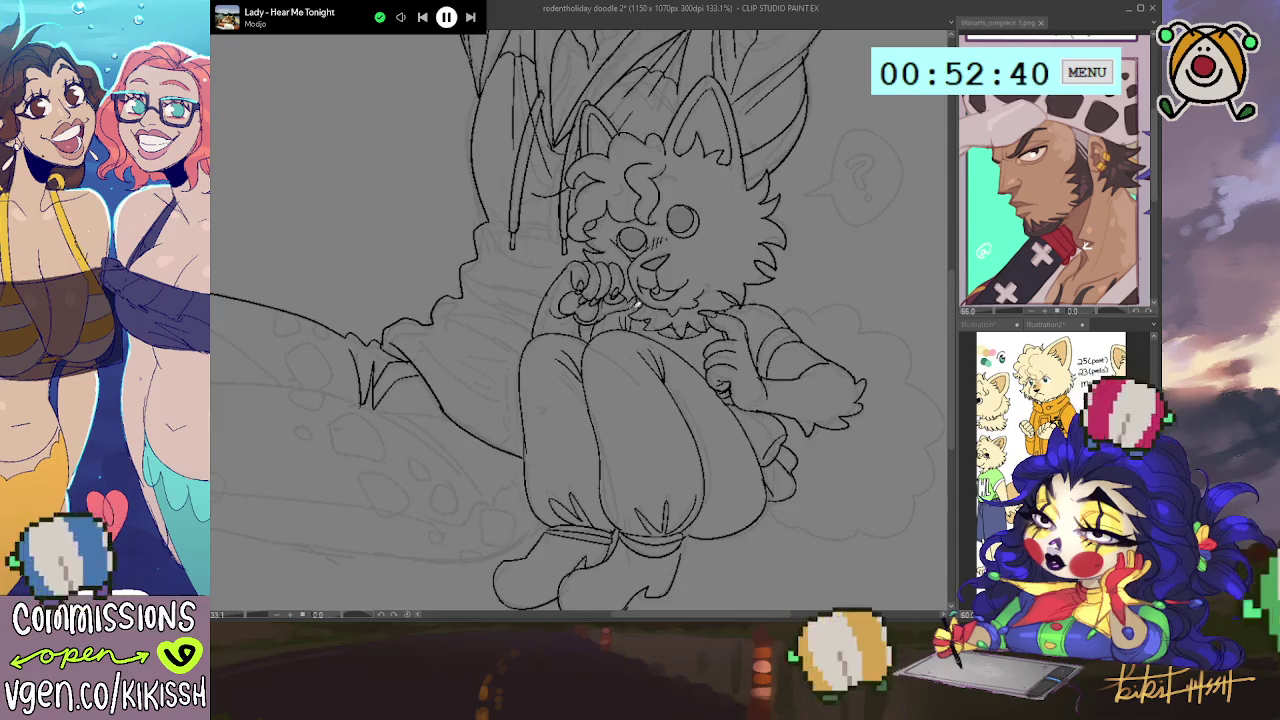
pyautogui.moveTo(657, 297); pyautogui.dragTo(681, 199)
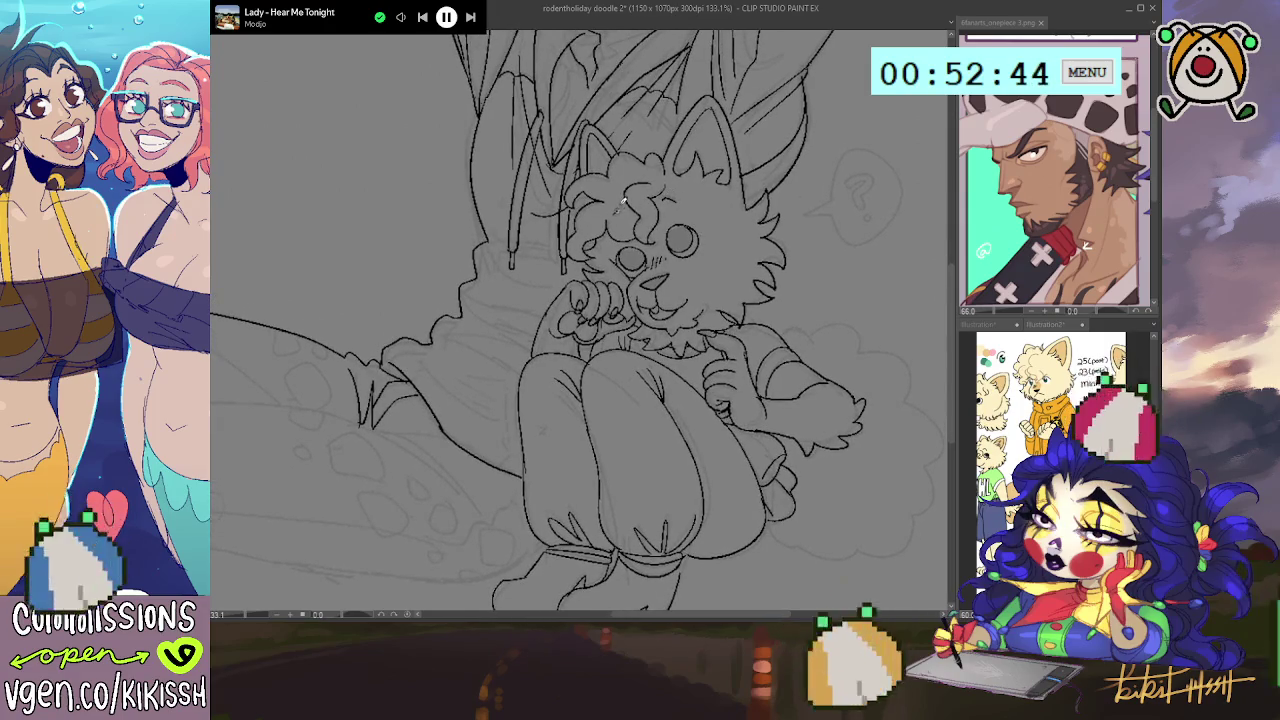
pyautogui.moveTo(643, 197); pyautogui.dragTo(714, 234)
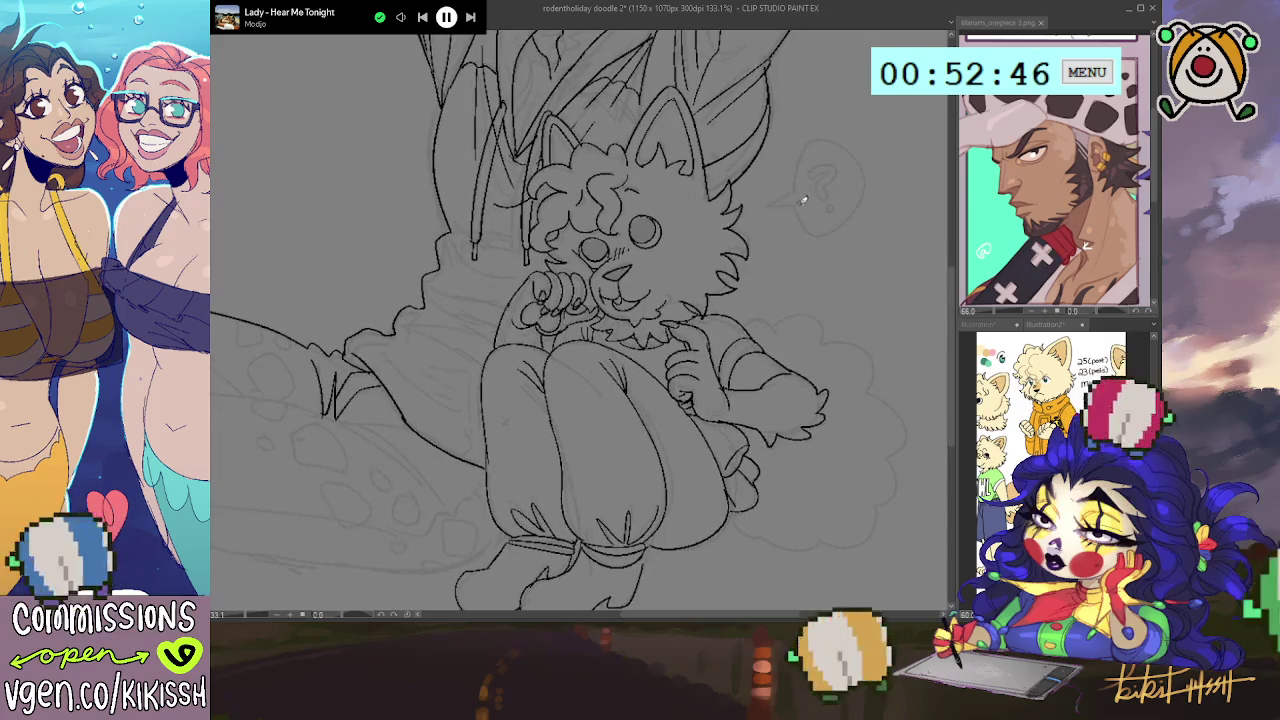
pyautogui.moveTo(790, 201)
pyautogui.mouseDown()
pyautogui.moveTo(766, 208)
pyautogui.moveTo(852, 210)
pyautogui.moveTo(826, 140)
pyautogui.moveTo(797, 192)
pyautogui.moveTo(824, 196)
pyautogui.mouseUp()
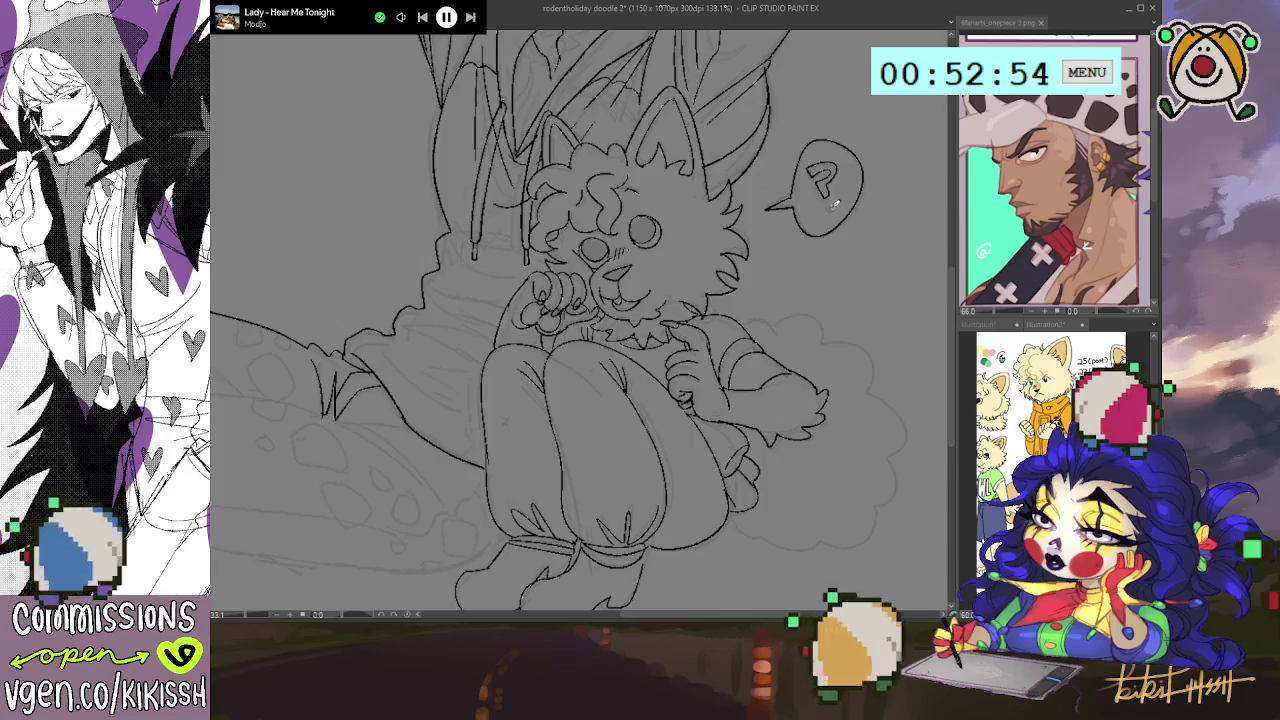
pyautogui.moveTo(857, 200); pyautogui.dragTo(849, 157)
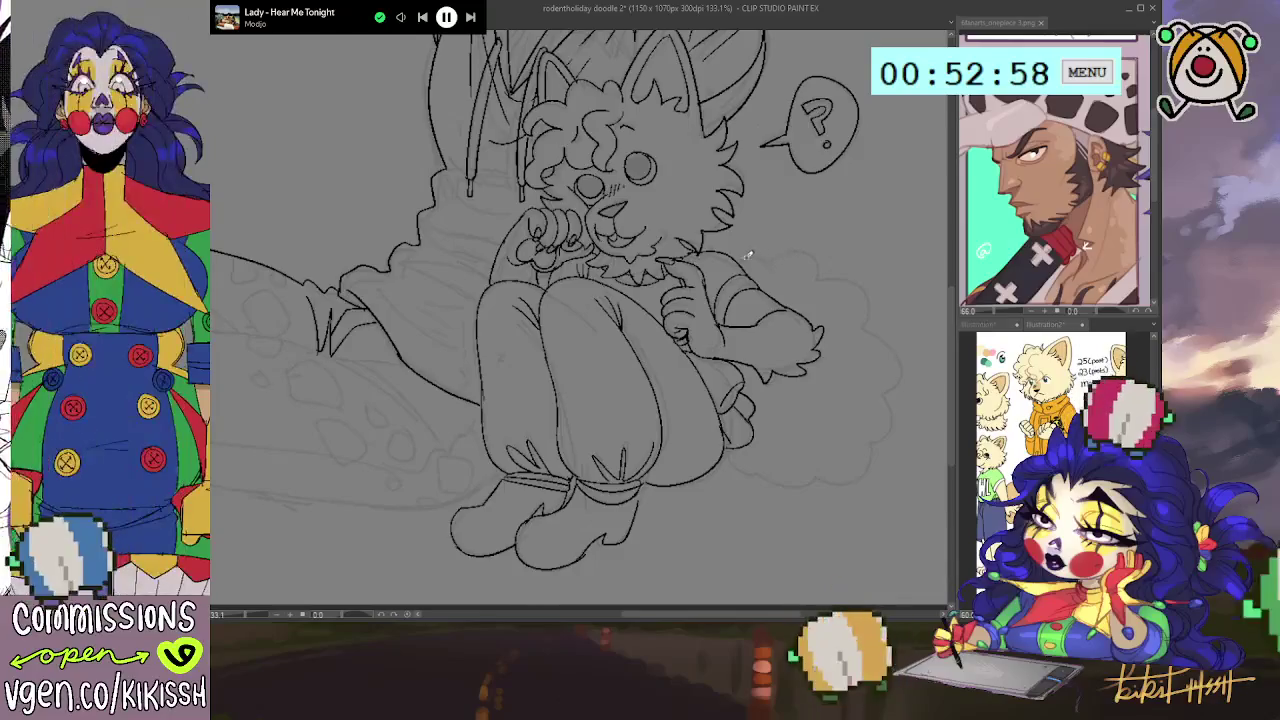
pyautogui.moveTo(747, 244)
pyautogui.mouseDown()
pyautogui.moveTo(870, 295)
pyautogui.moveTo(905, 385)
pyautogui.moveTo(890, 440)
pyautogui.moveTo(794, 489)
pyautogui.moveTo(727, 452)
pyautogui.mouseUp()
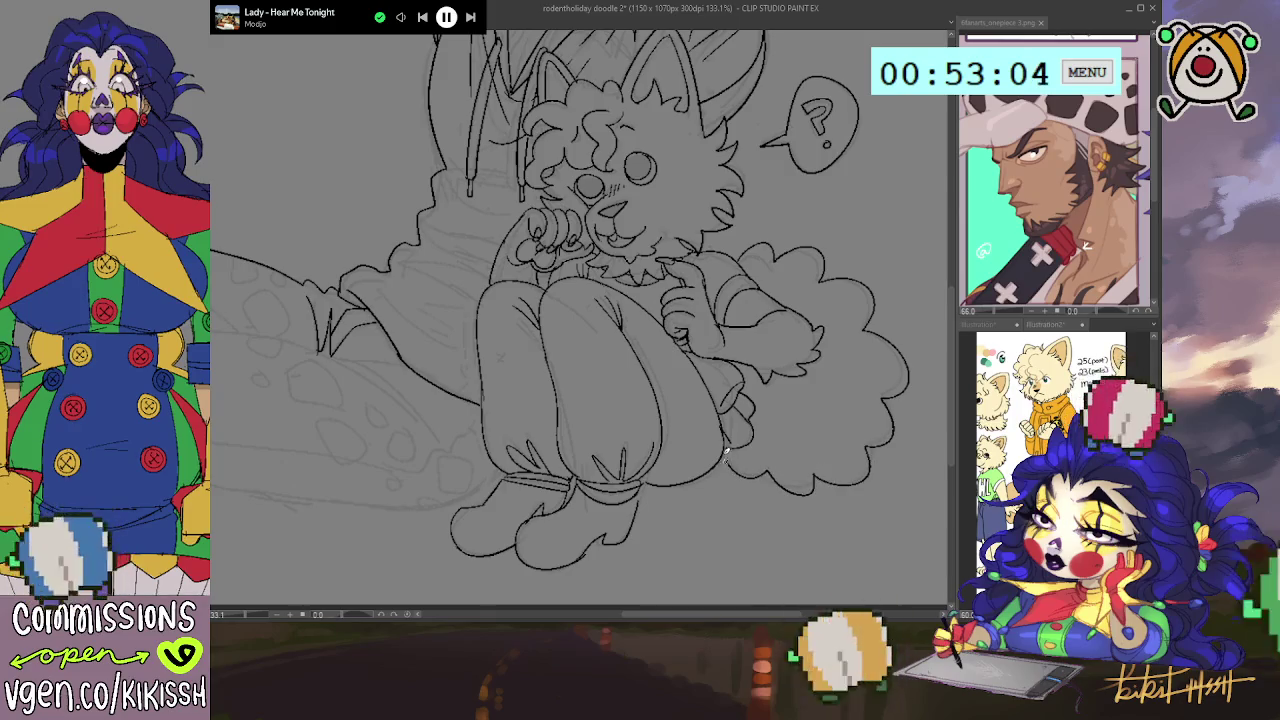
# - Add a fold line to the right boot cuff
pyautogui.moveTo(731, 337); pyautogui.dragTo(809, 297)
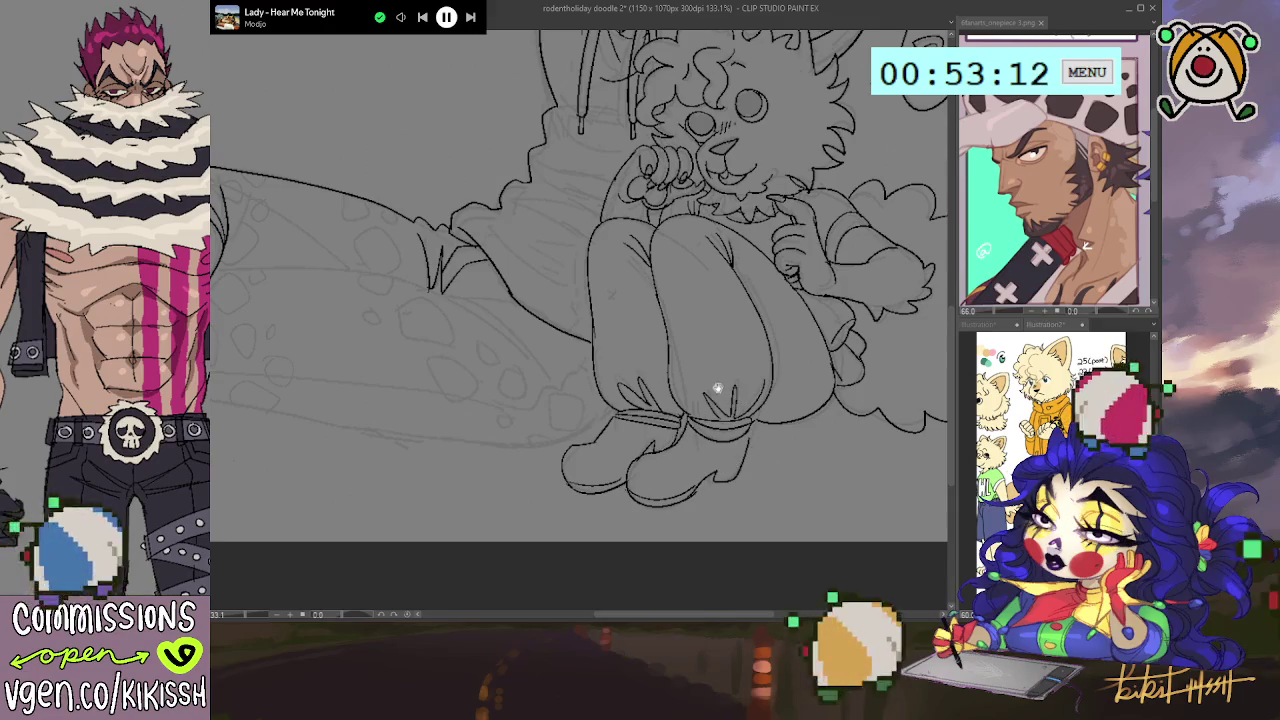
pyautogui.scroll(1, 721, 400)
pyautogui.moveTo(733, 403)
pyautogui.mouseDown()
pyautogui.moveTo(736, 428)
pyautogui.moveTo(641, 484)
pyautogui.moveTo(651, 503)
pyautogui.mouseUp()
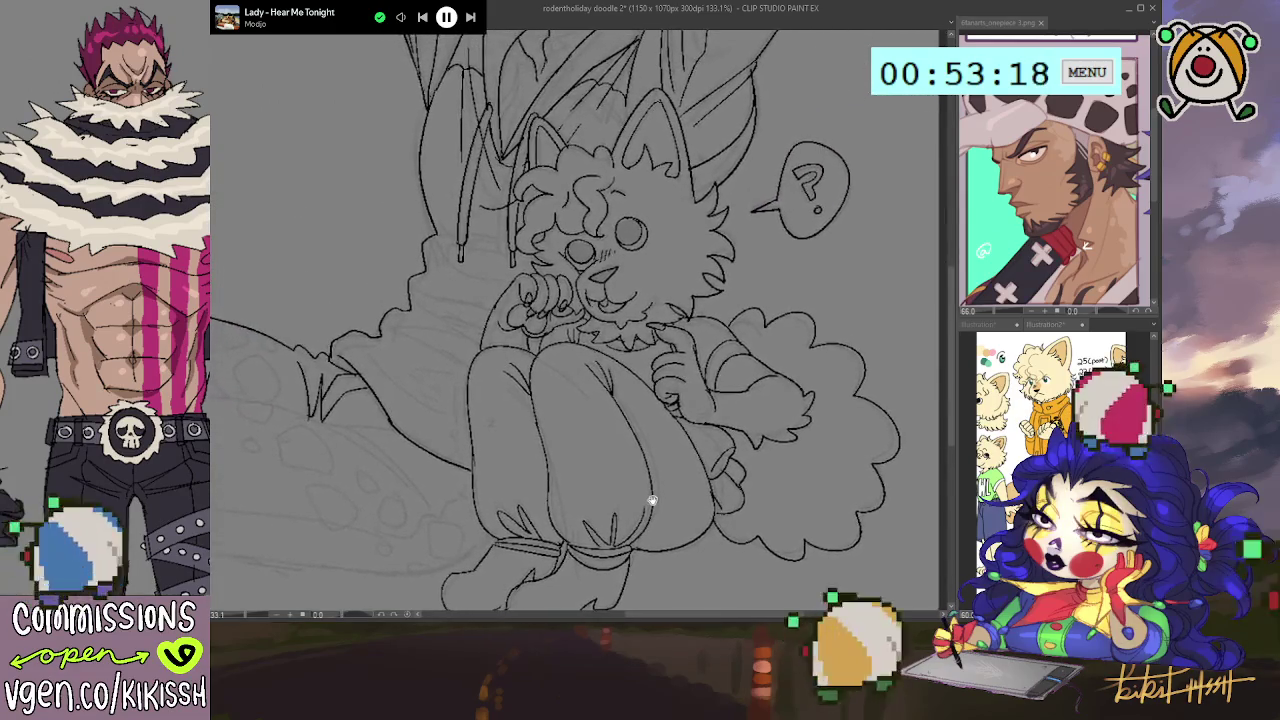
pyautogui.moveTo(674, 429); pyautogui.dragTo(693, 561)
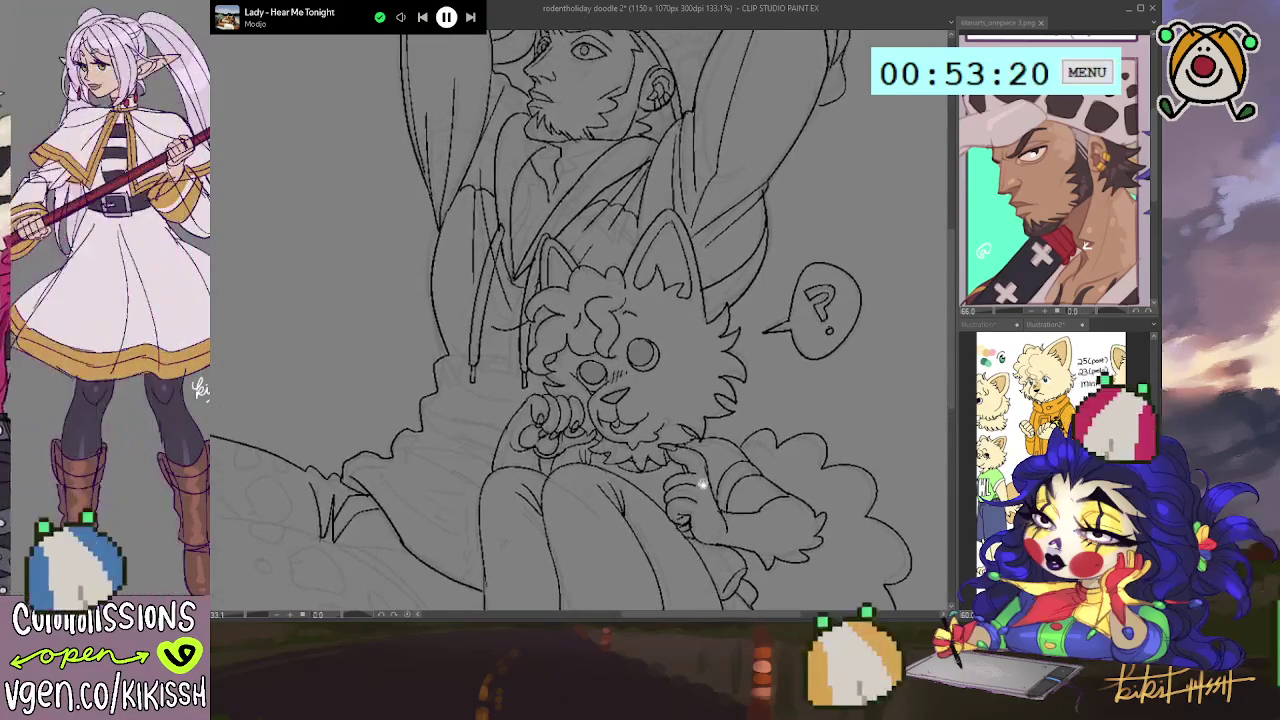
# - Ink several rounded spots across the back and top of the man's cap
pyautogui.moveTo(724, 310)
pyautogui.mouseDown()
pyautogui.moveTo(731, 384)
pyautogui.moveTo(809, 376)
pyautogui.mouseUp()
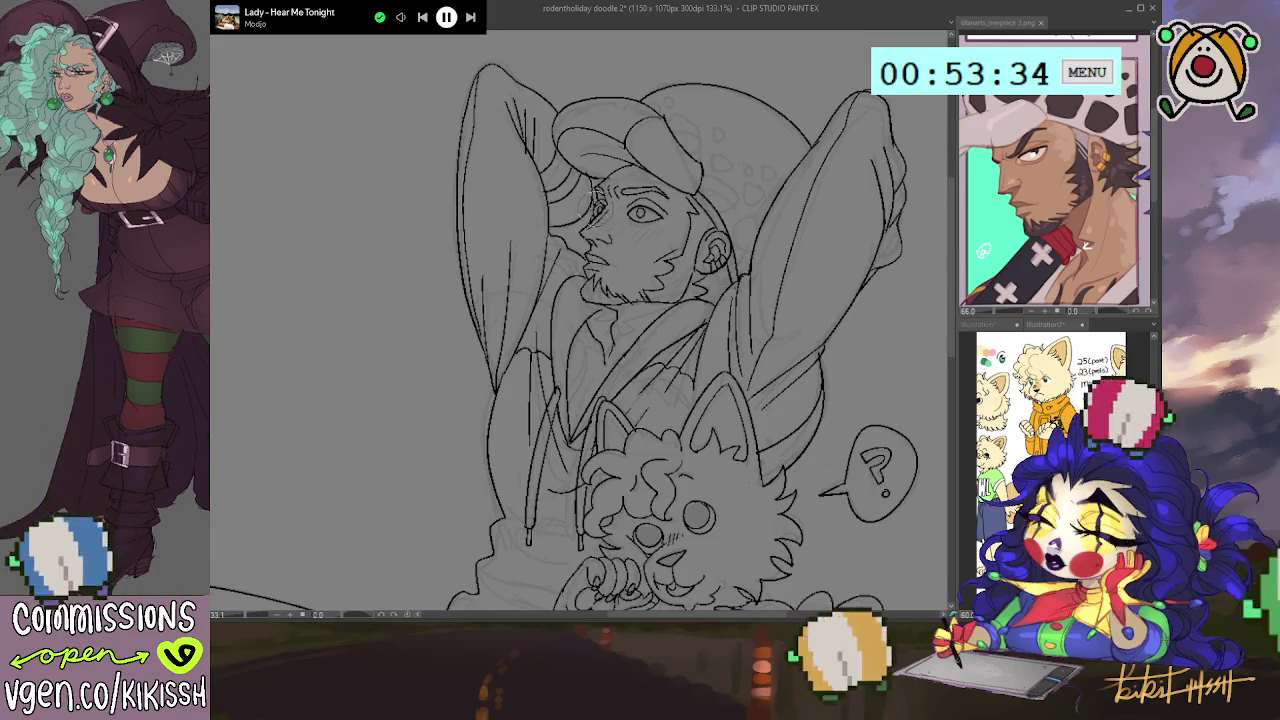
pyautogui.moveTo(600, 208); pyautogui.dragTo(596, 182)
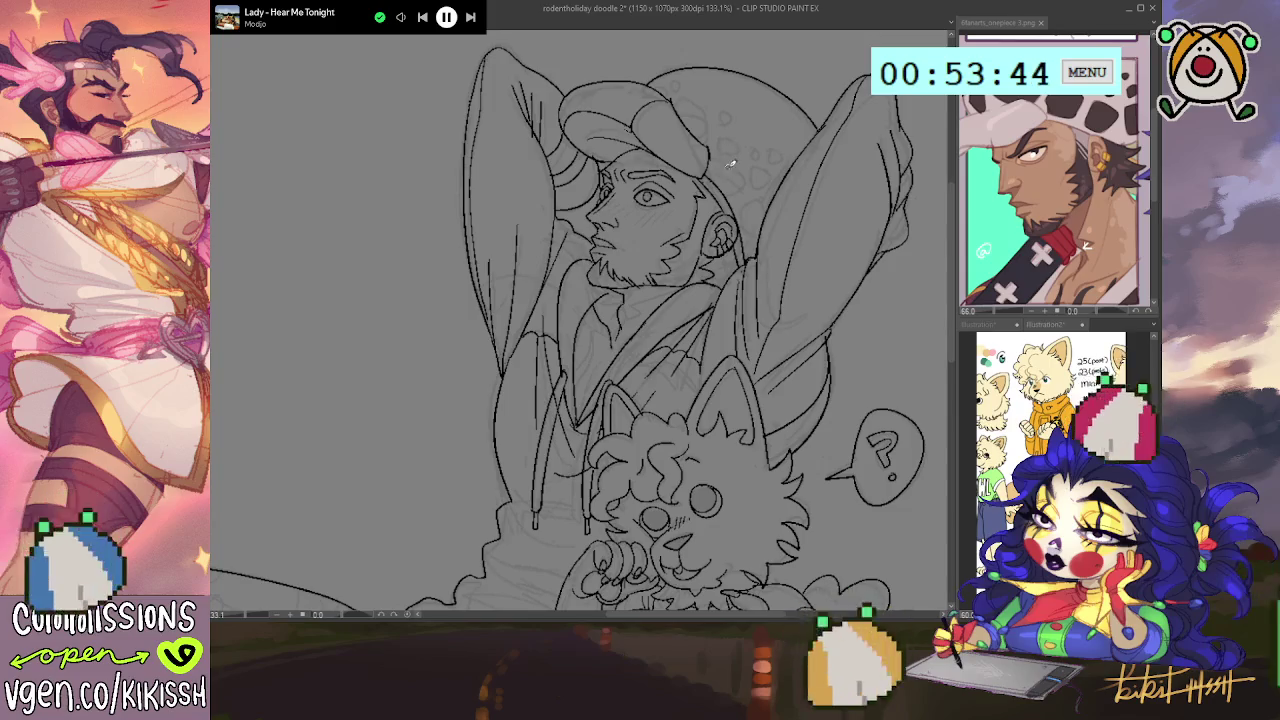
pyautogui.moveTo(752, 148)
pyautogui.mouseDown()
pyautogui.moveTo(726, 140)
pyautogui.moveTo(716, 182)
pyautogui.moveTo(772, 224)
pyautogui.mouseUp()
pyautogui.moveTo(760, 162)
pyautogui.mouseDown()
pyautogui.moveTo(779, 168)
pyautogui.moveTo(762, 140)
pyautogui.mouseUp()
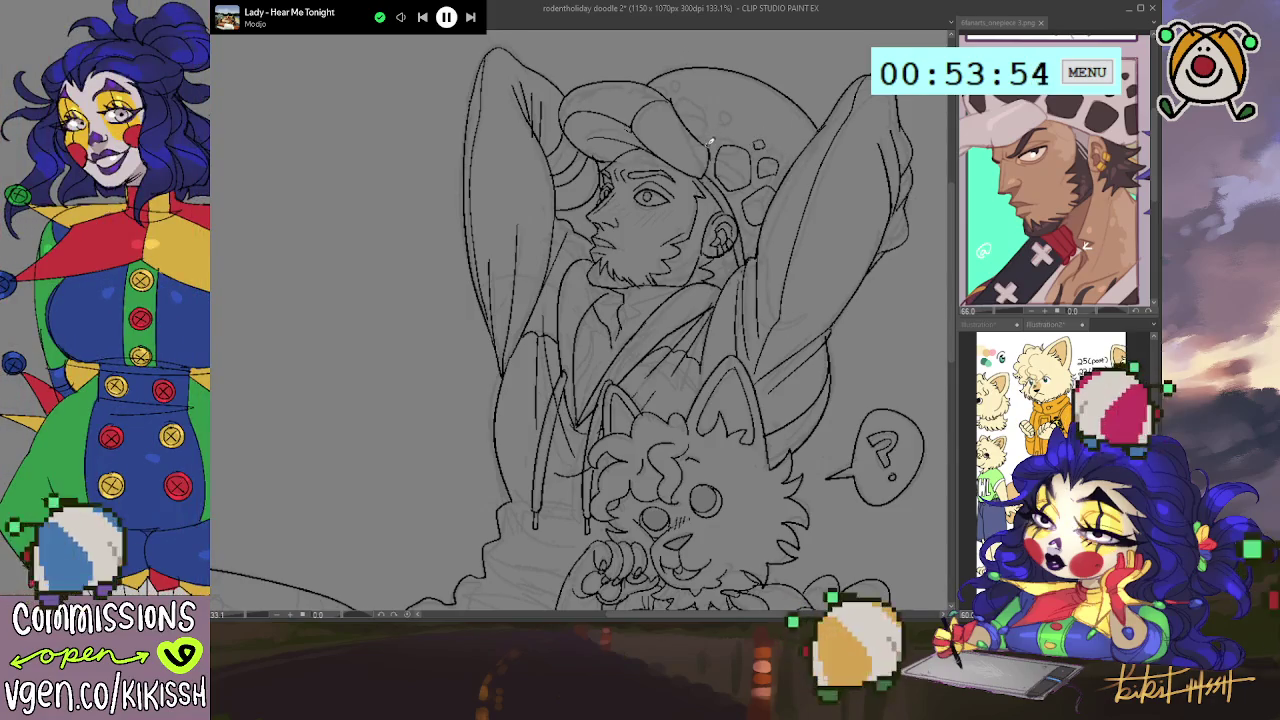
pyautogui.moveTo(708, 94); pyautogui.dragTo(674, 102)
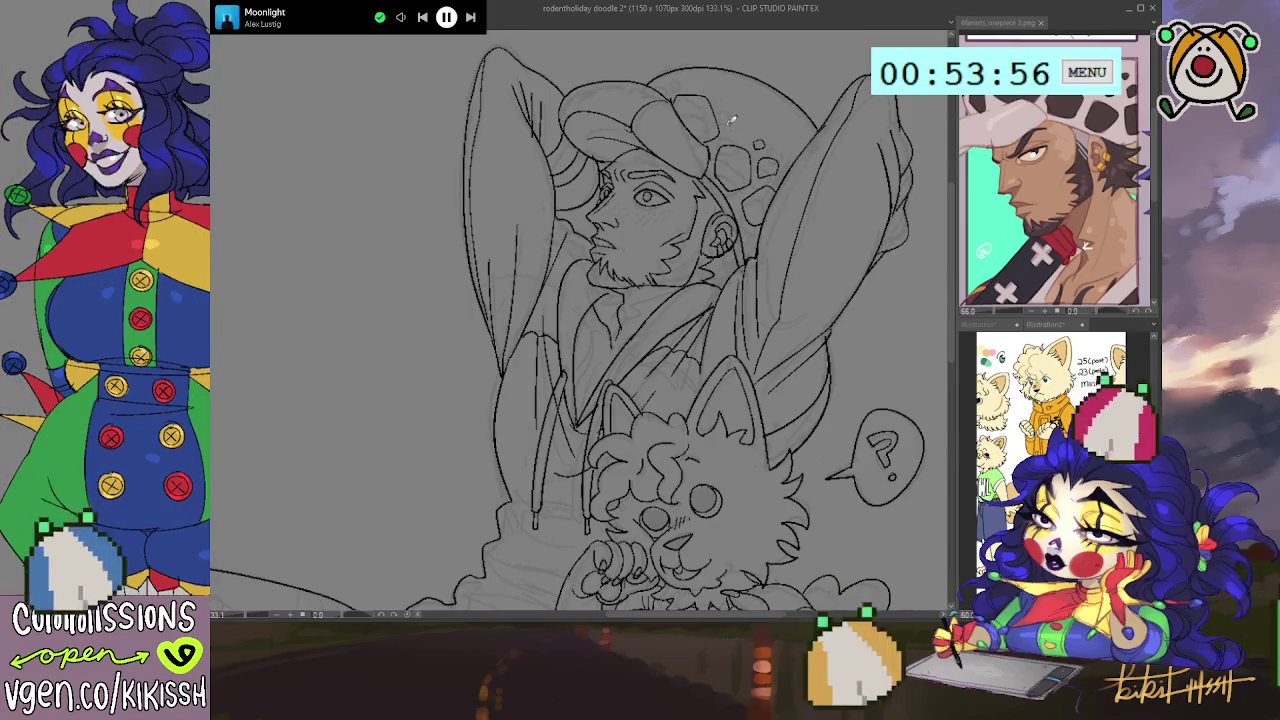
pyautogui.moveTo(746, 136); pyautogui.dragTo(730, 126)
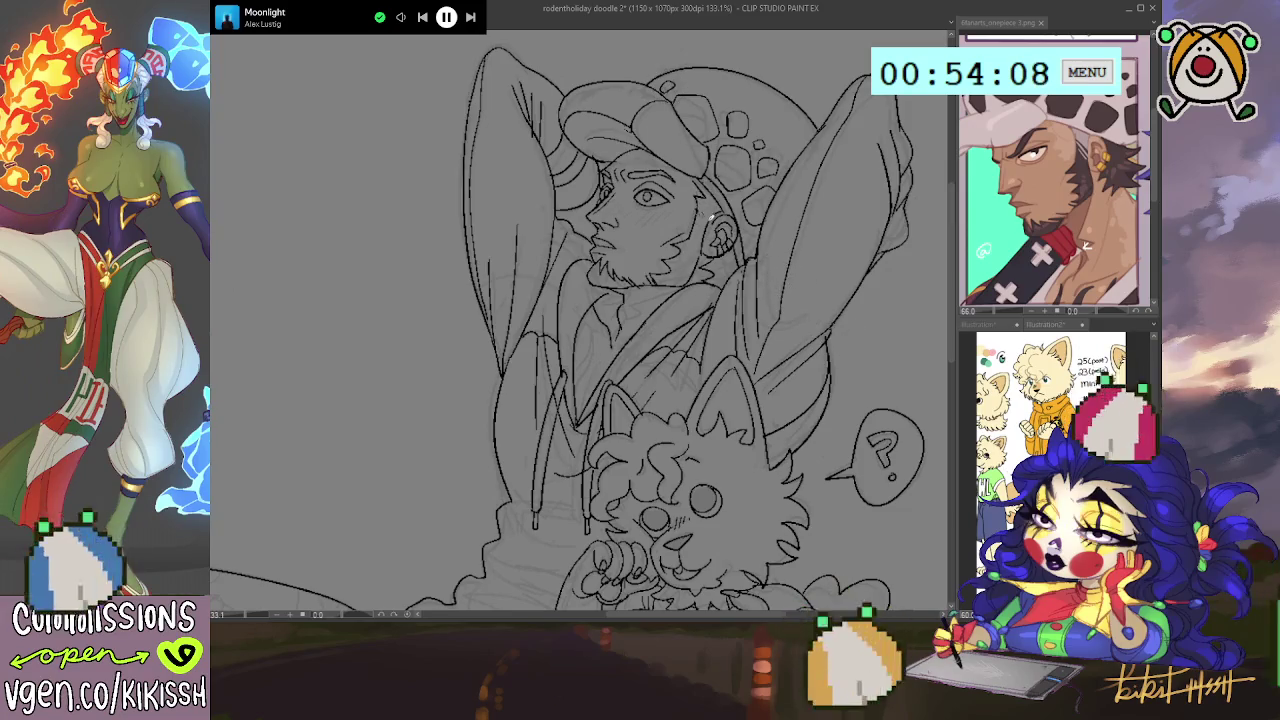
# - Add small marks near the hair and ear, and stubble strokes on the chin
pyautogui.moveTo(713, 200); pyautogui.dragTo(702, 218)
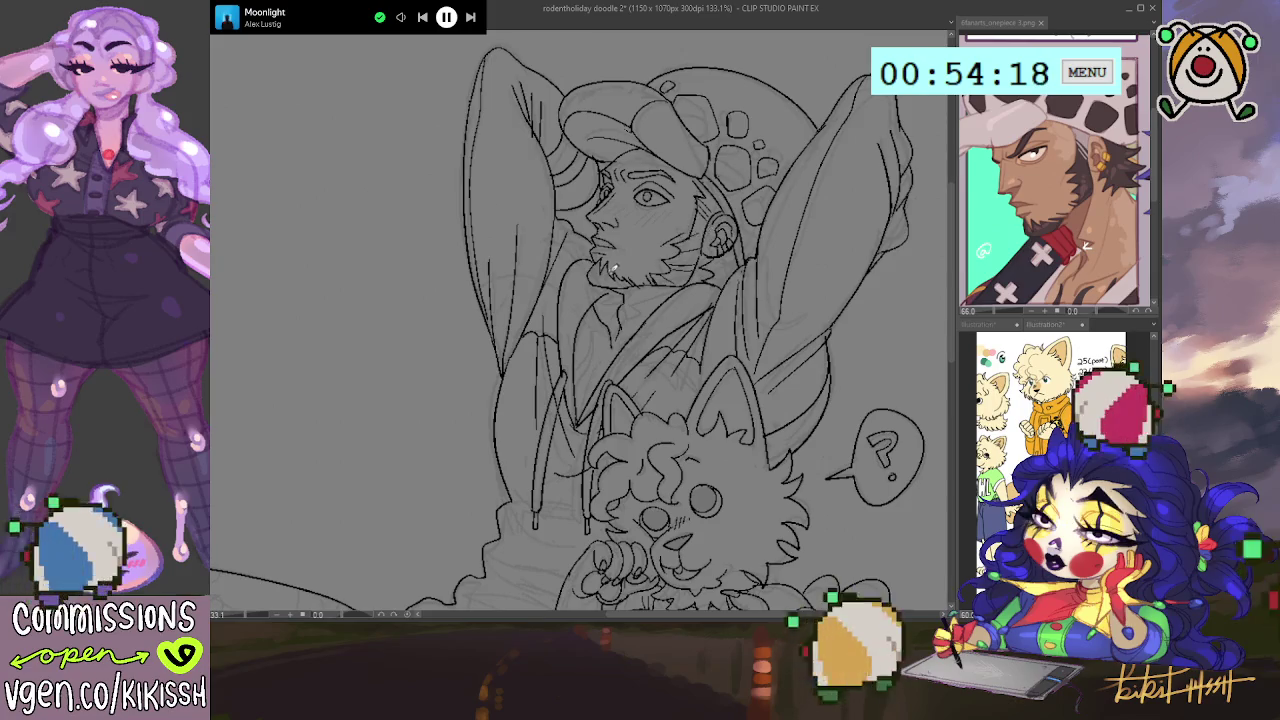
pyautogui.moveTo(606, 252)
pyautogui.mouseDown()
pyautogui.moveTo(588, 282)
pyautogui.moveTo(616, 276)
pyautogui.moveTo(604, 276)
pyautogui.moveTo(618, 256)
pyautogui.moveTo(604, 262)
pyautogui.mouseUp()
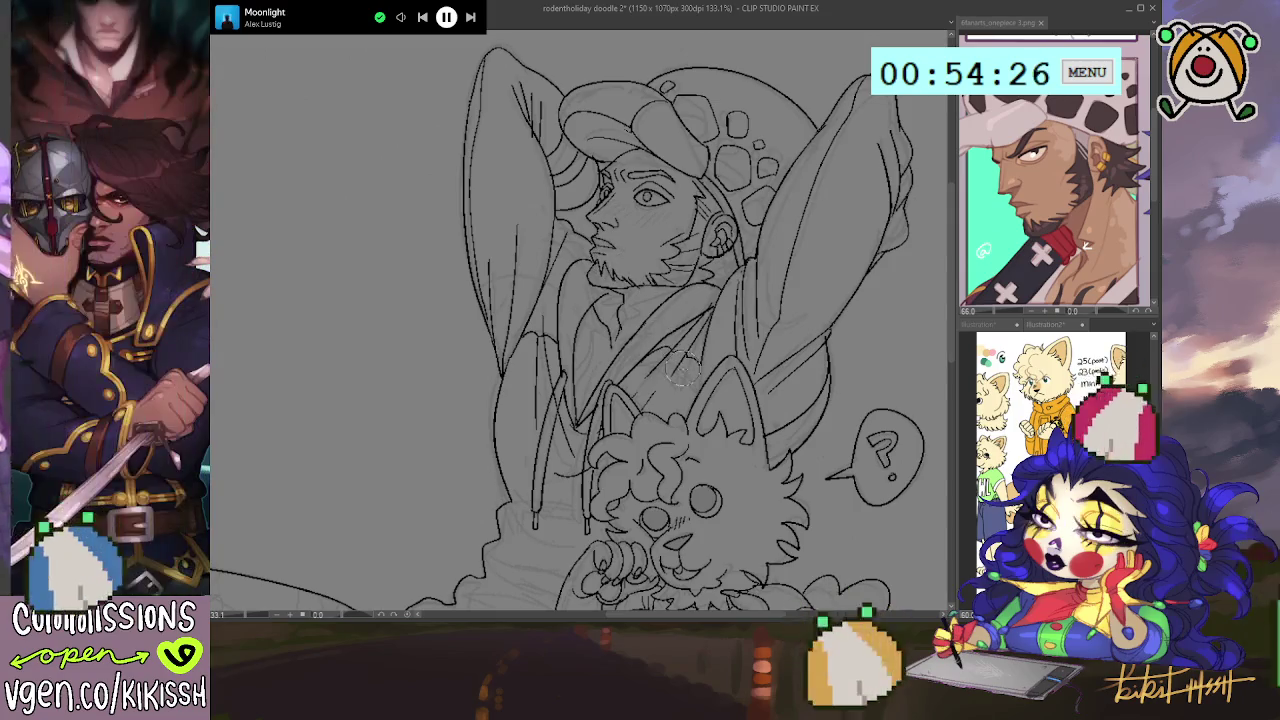
pyautogui.scroll(-1, 676, 355)
pyautogui.moveTo(769, 323); pyautogui.dragTo(773, 307)
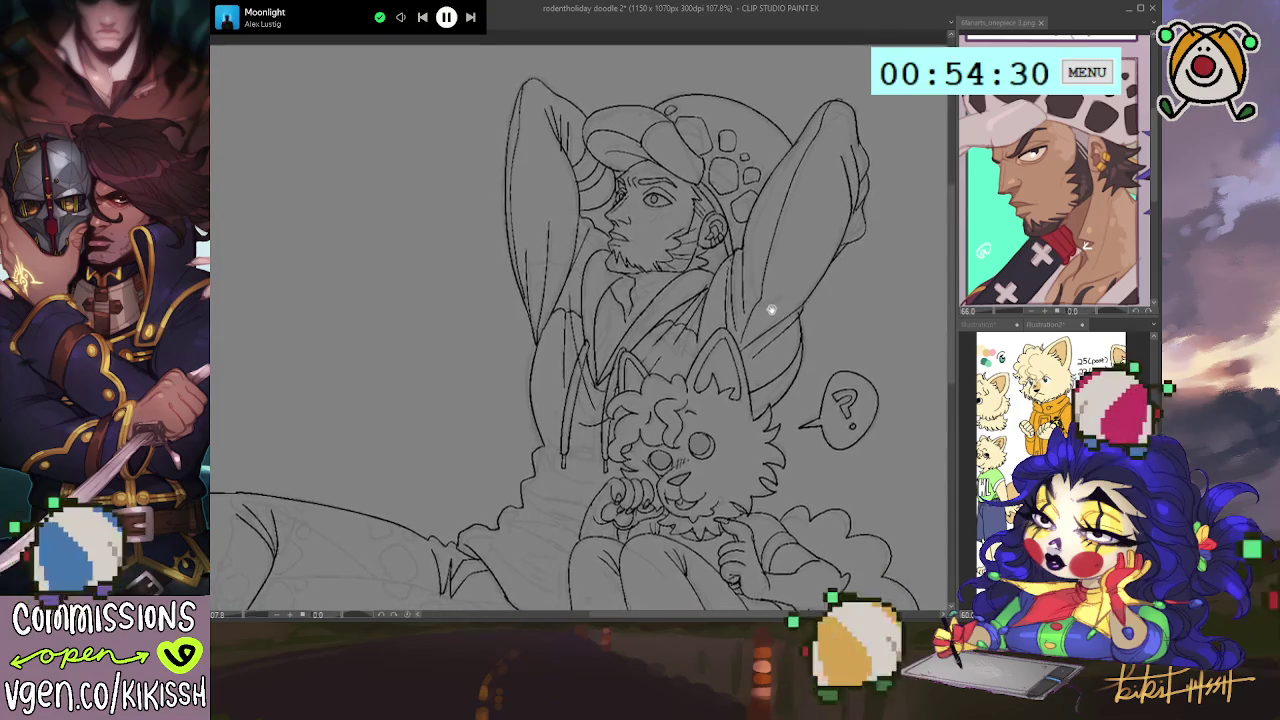
# - Flip and rotate the canvas to -45 degrees to check proportions, then reset it upright
pyautogui.scroll(2, 660, 255)
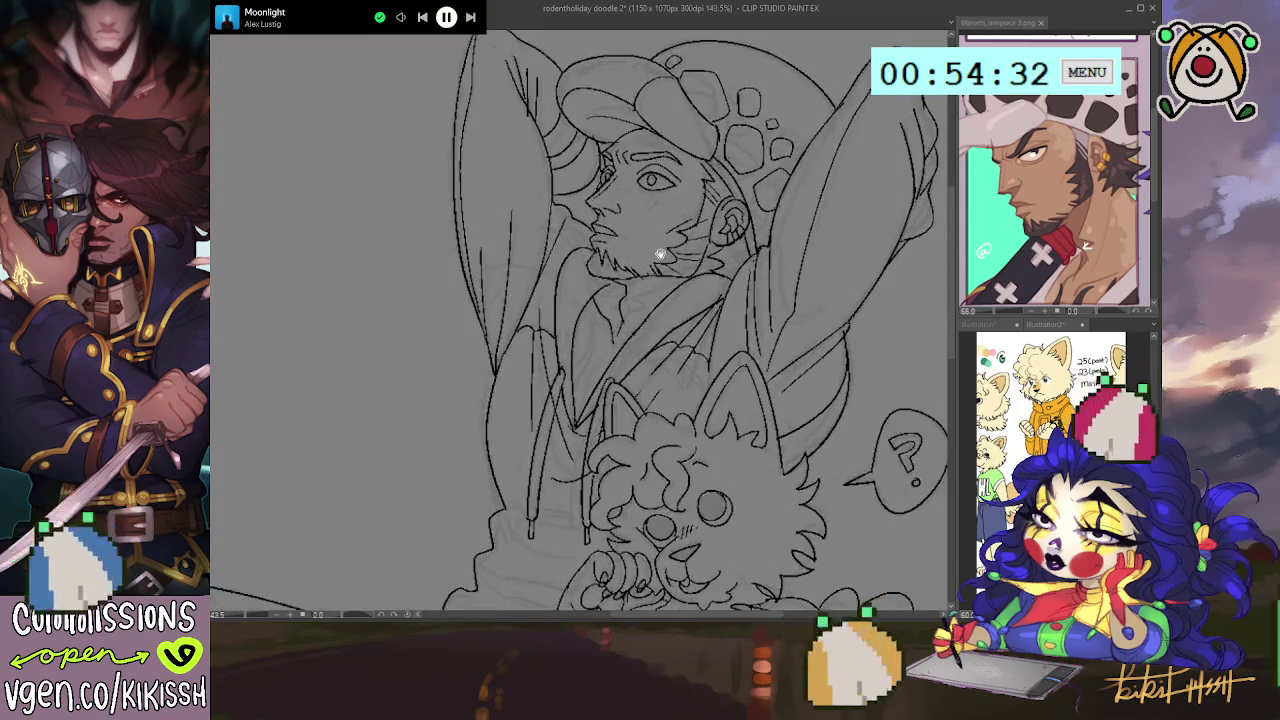
pyautogui.press('h')
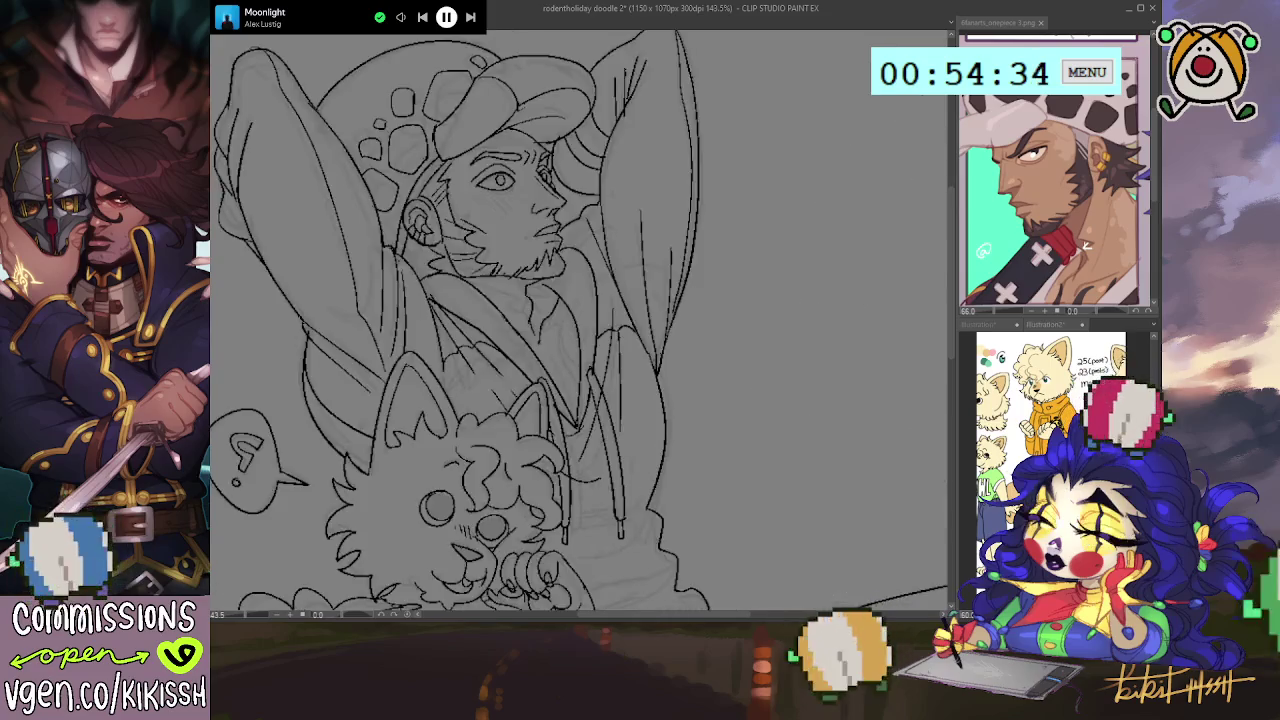
pyautogui.press('-')
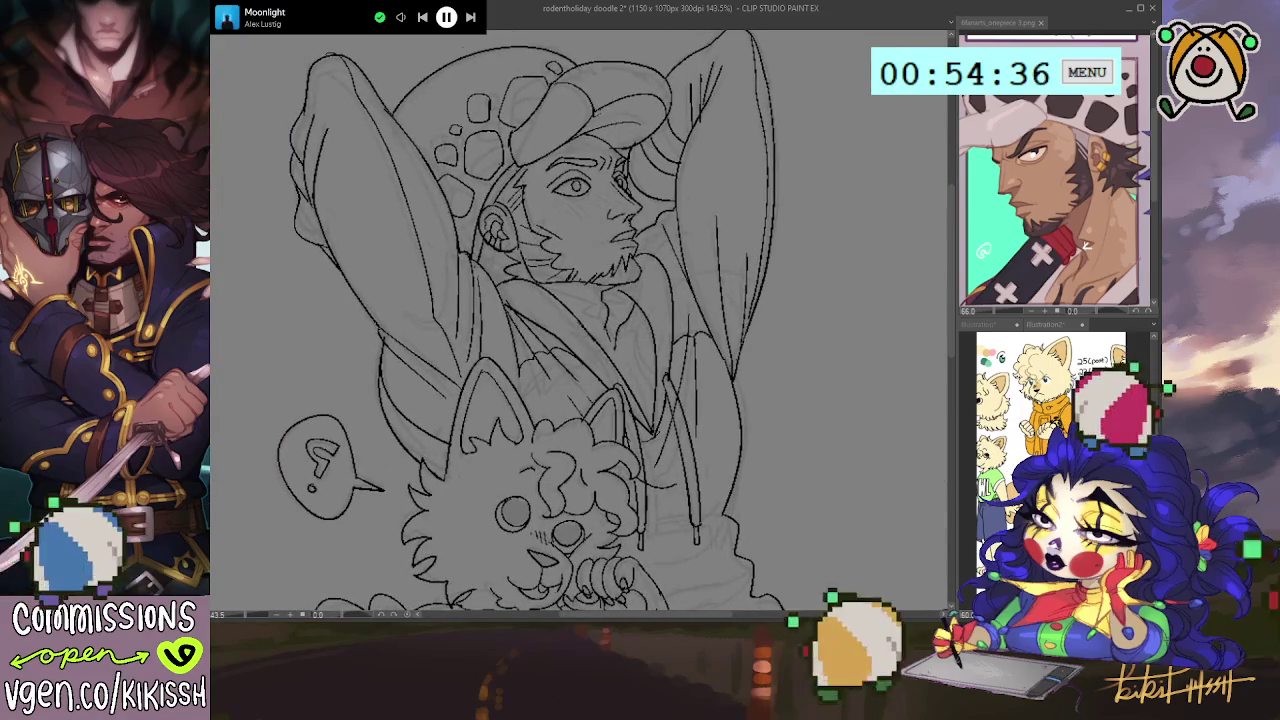
pyautogui.press('-')
pyautogui.press('-')
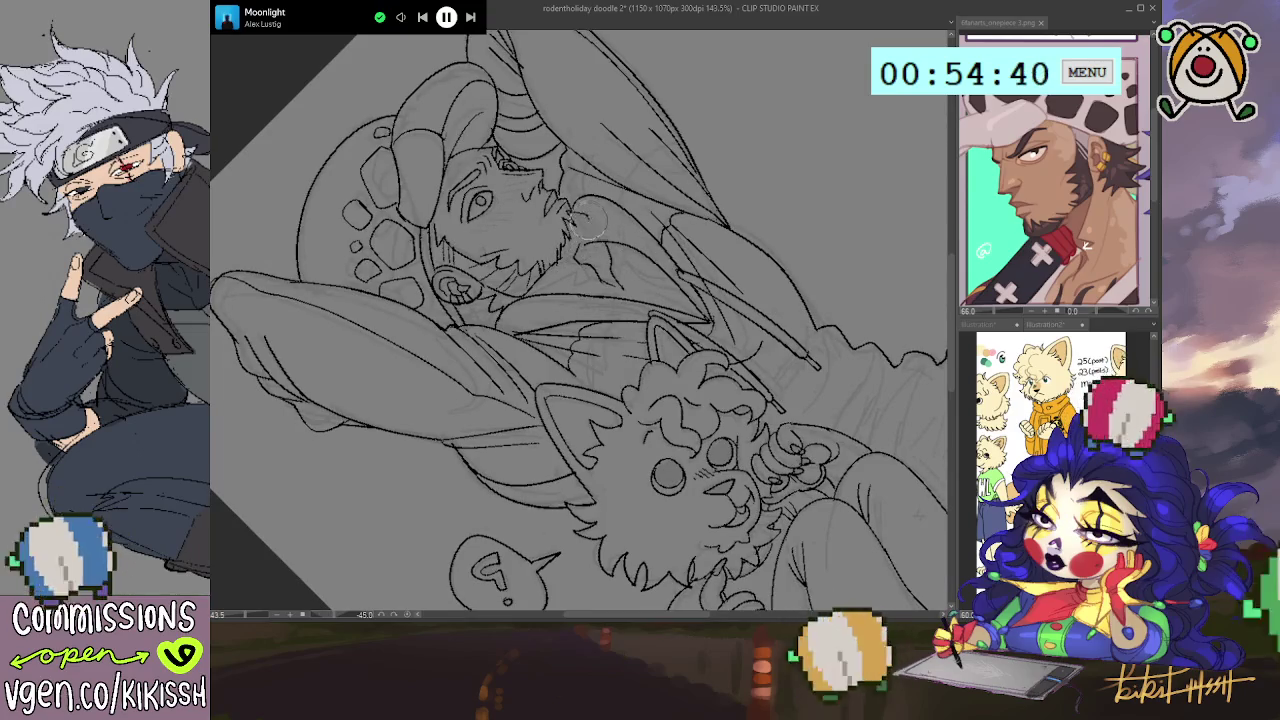
pyautogui.press('h')
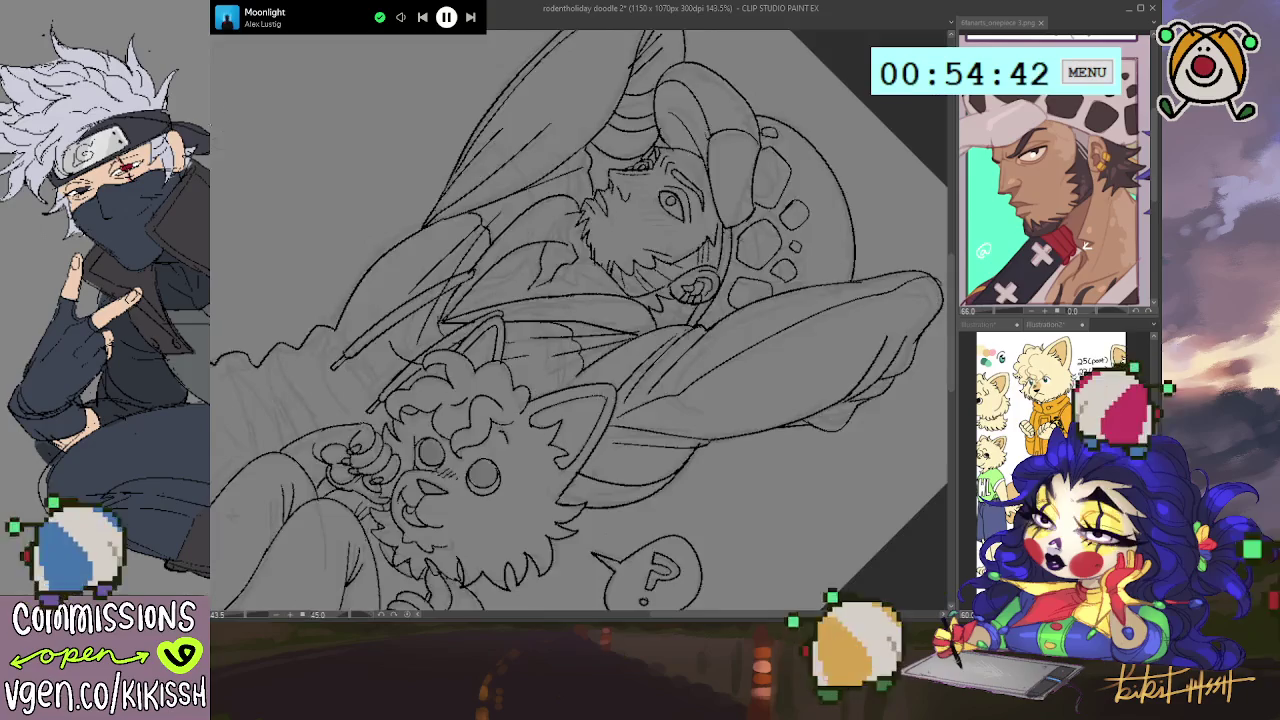
pyautogui.hotkey('ctrl', '@')
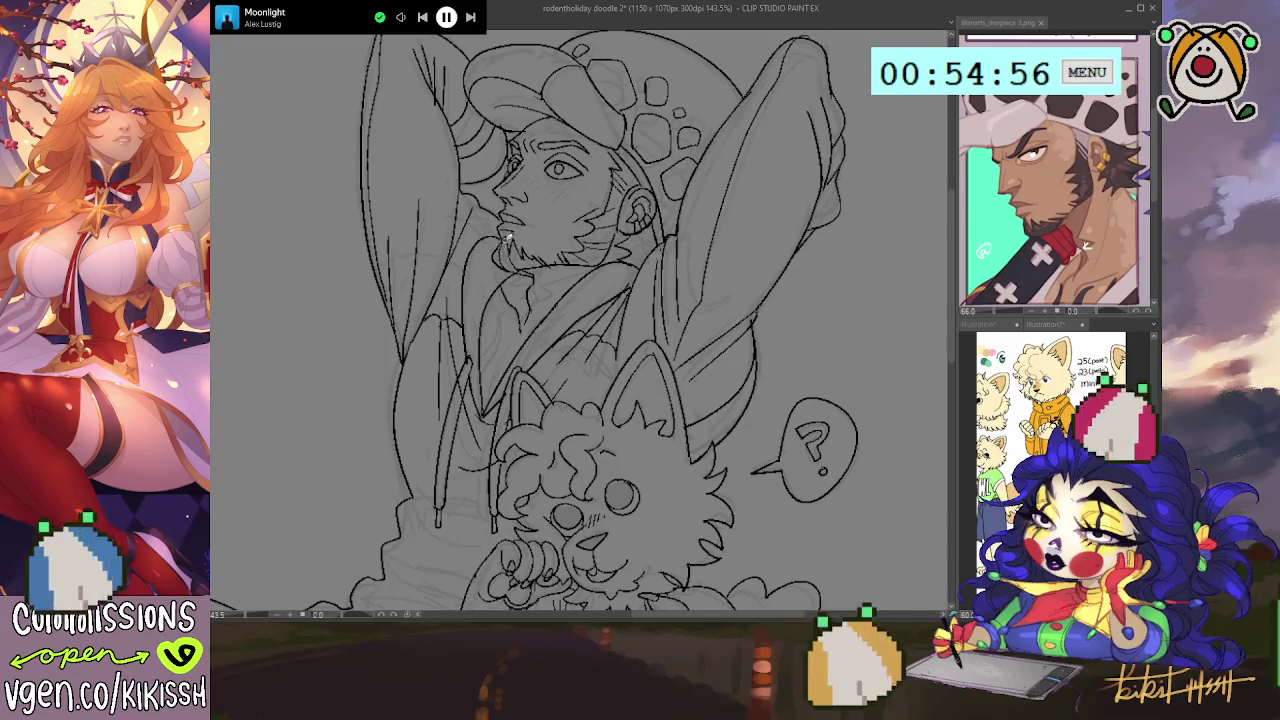
# - Ink light blush hatching on the man's cheek beside his beard
pyautogui.moveTo(591, 283); pyautogui.dragTo(606, 301)
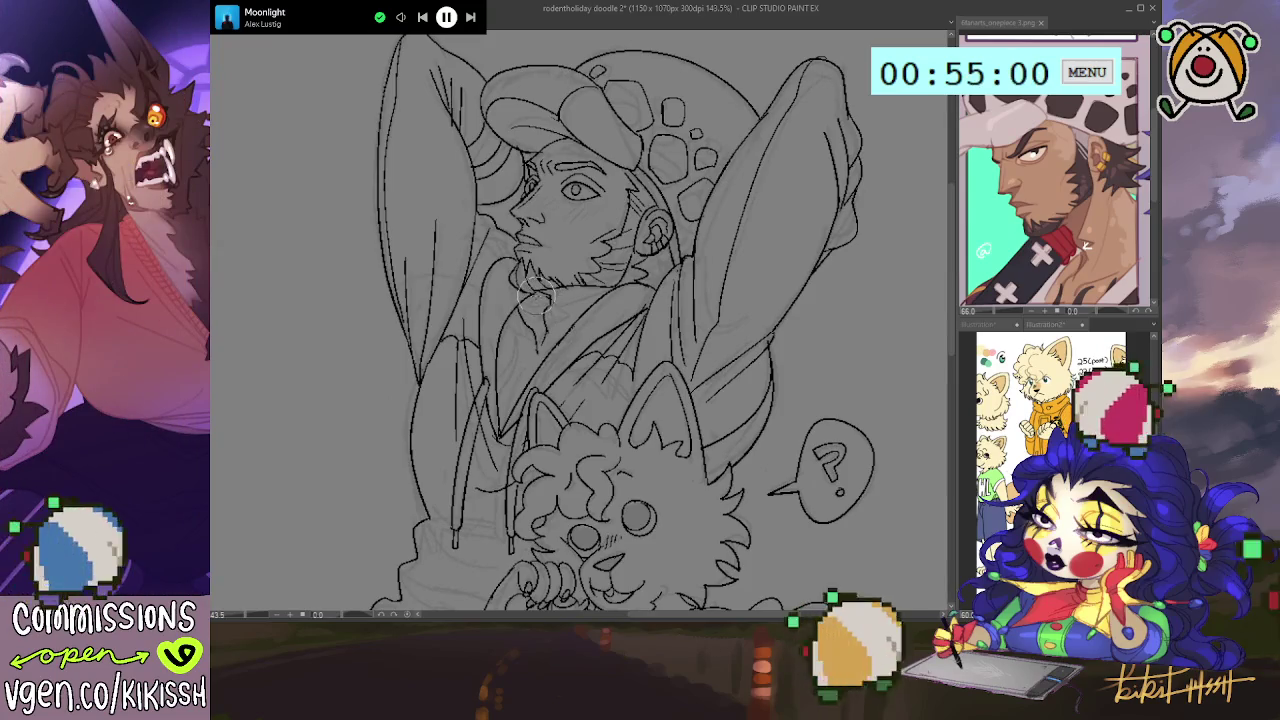
pyautogui.moveTo(628, 278)
pyautogui.mouseDown()
pyautogui.moveTo(658, 284)
pyautogui.moveTo(631, 244)
pyautogui.moveTo(578, 234)
pyautogui.moveTo(588, 216)
pyautogui.mouseUp()
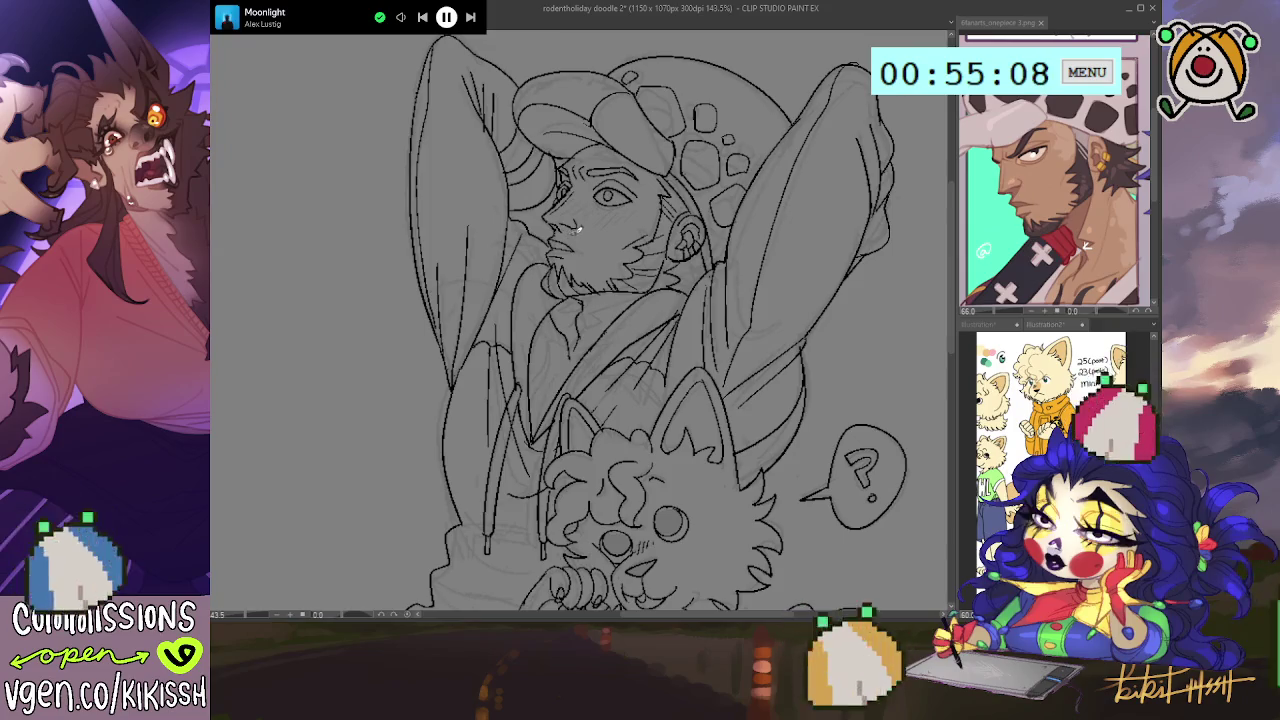
pyautogui.moveTo(628, 236); pyautogui.dragTo(562, 245)
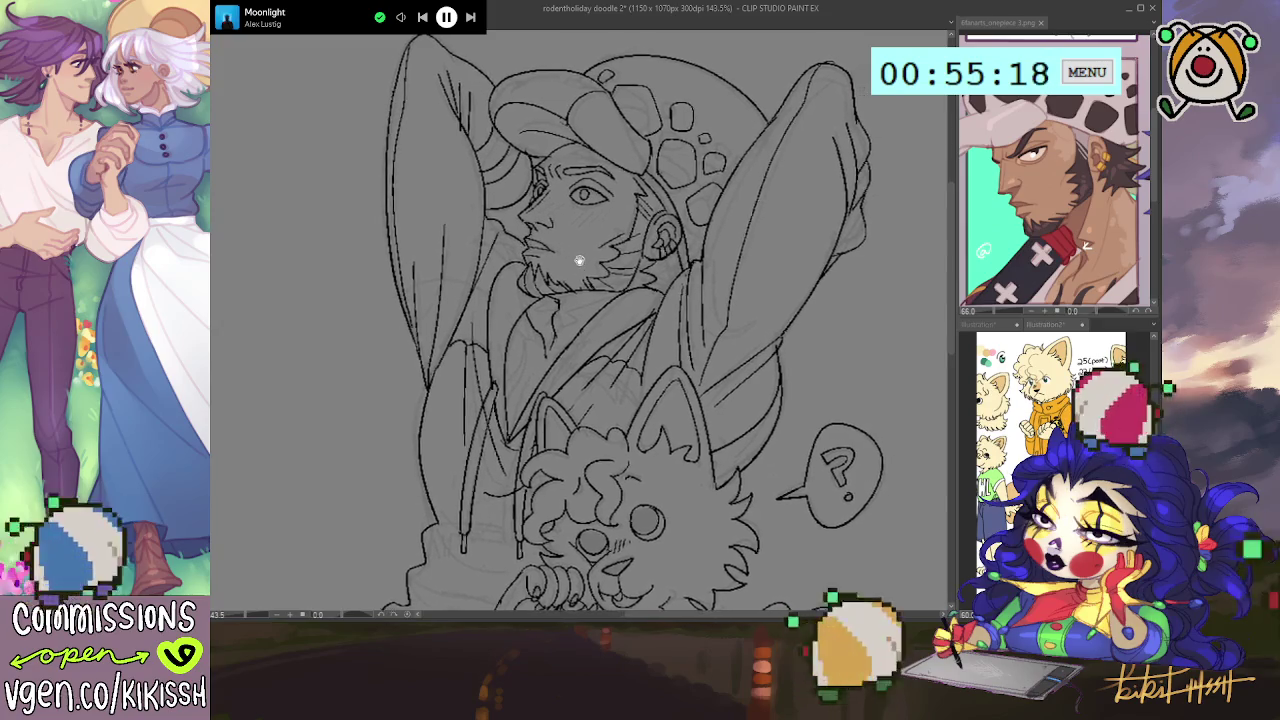
pyautogui.moveTo(594, 263); pyautogui.dragTo(604, 118)
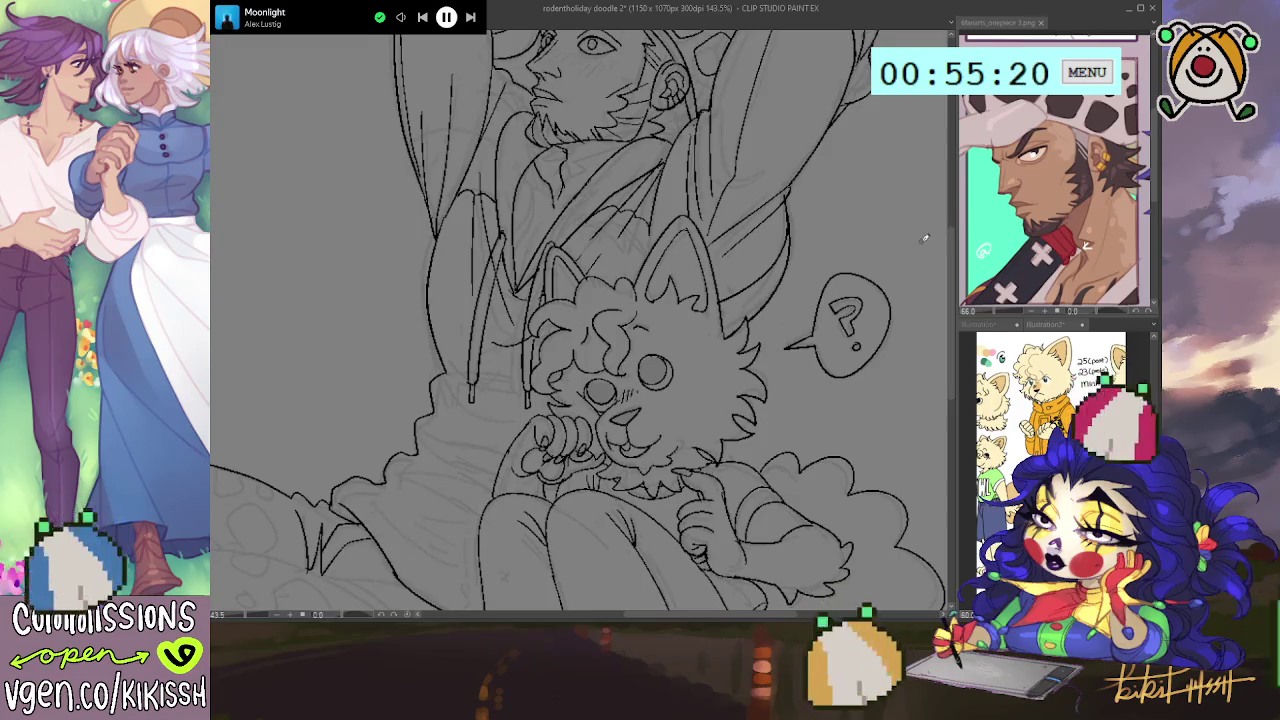
# - Fill both of the dog's eyes and its nose solid black
pyautogui.scroll(-1, 870, 236)
pyautogui.scroll(-1, 780, 230)
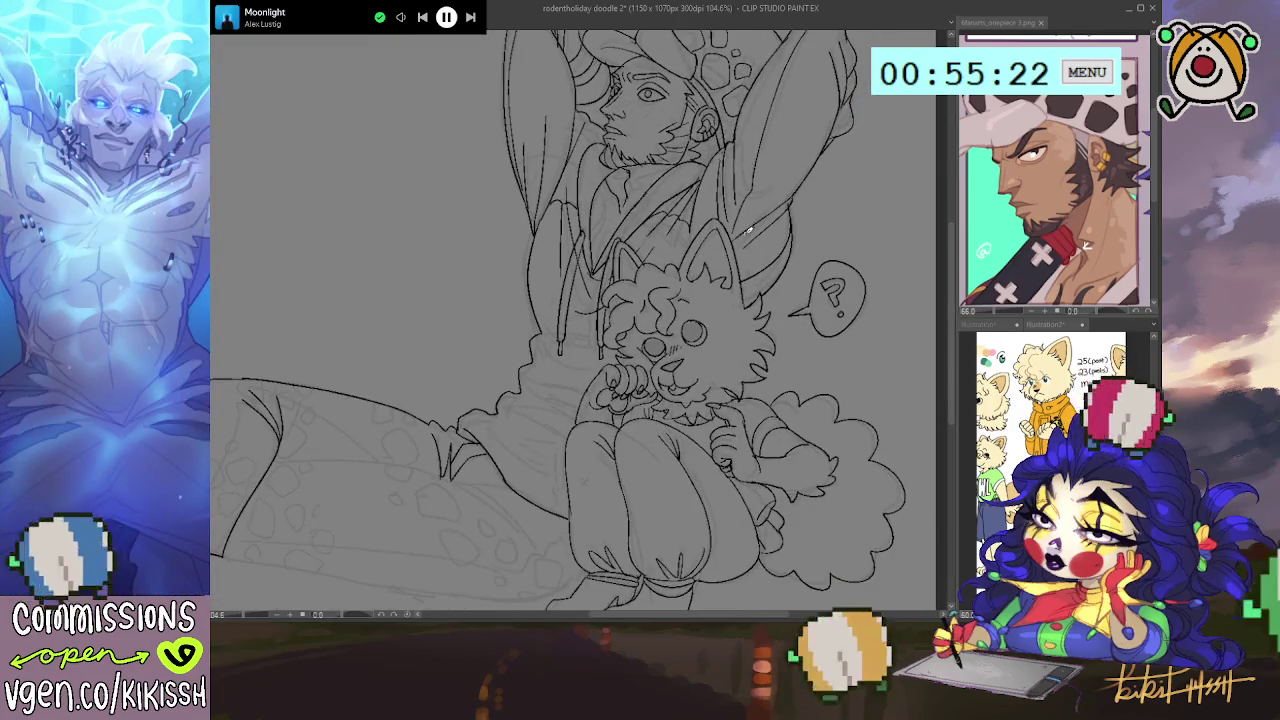
pyautogui.click(693, 332)
pyautogui.click(654, 346)
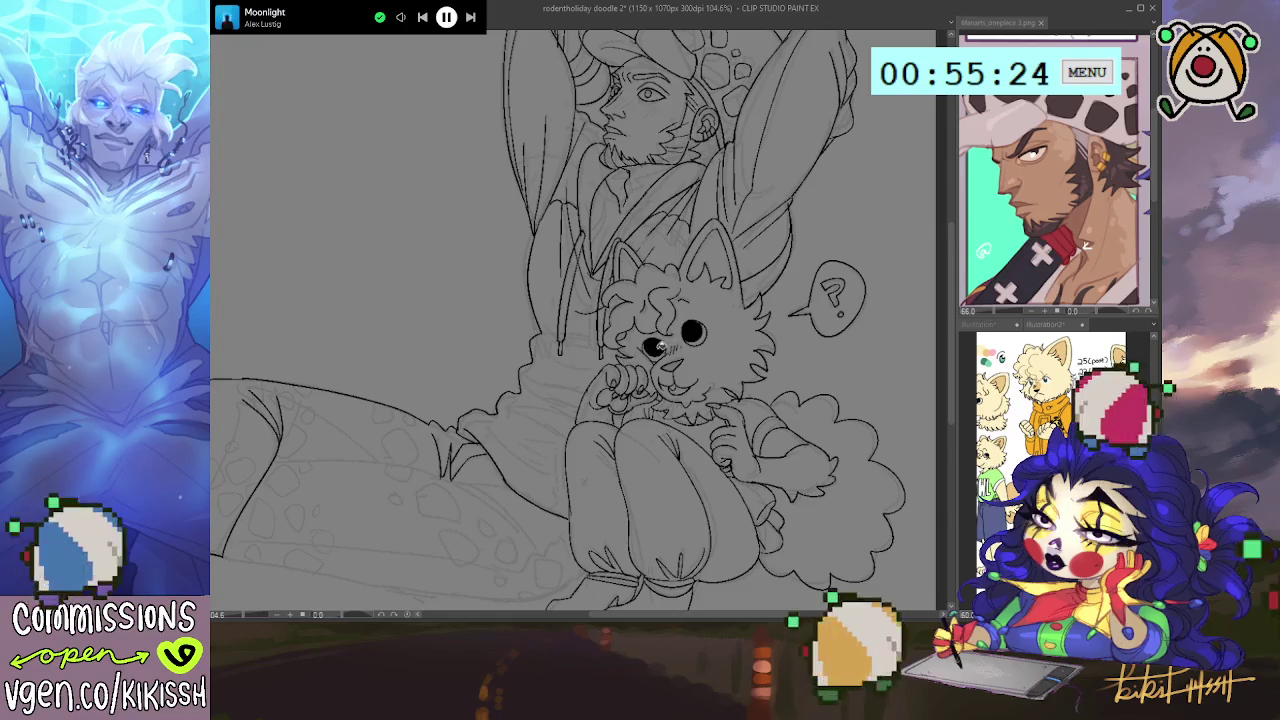
pyautogui.click(674, 366)
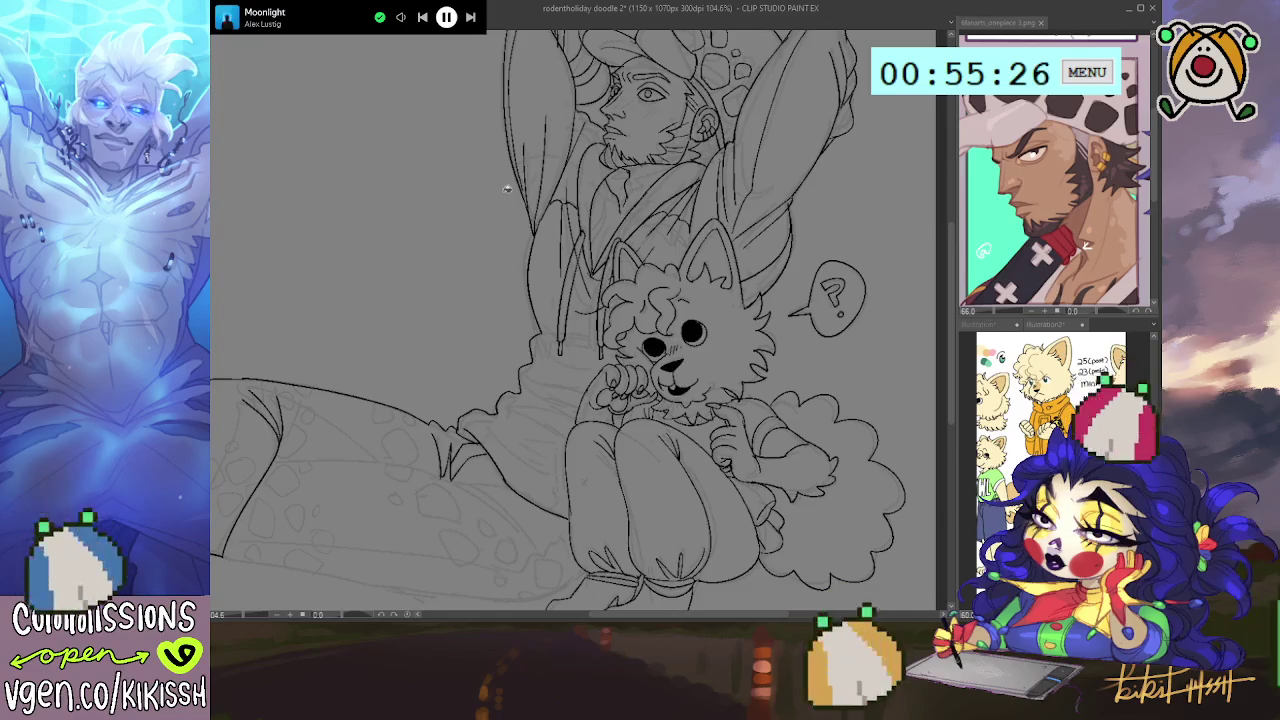
# - Glance at the coloured buttons sketches document, then return to the rodentholiday doodle drawing
pyautogui.click(247, 36)
pyautogui.click(277, 38)
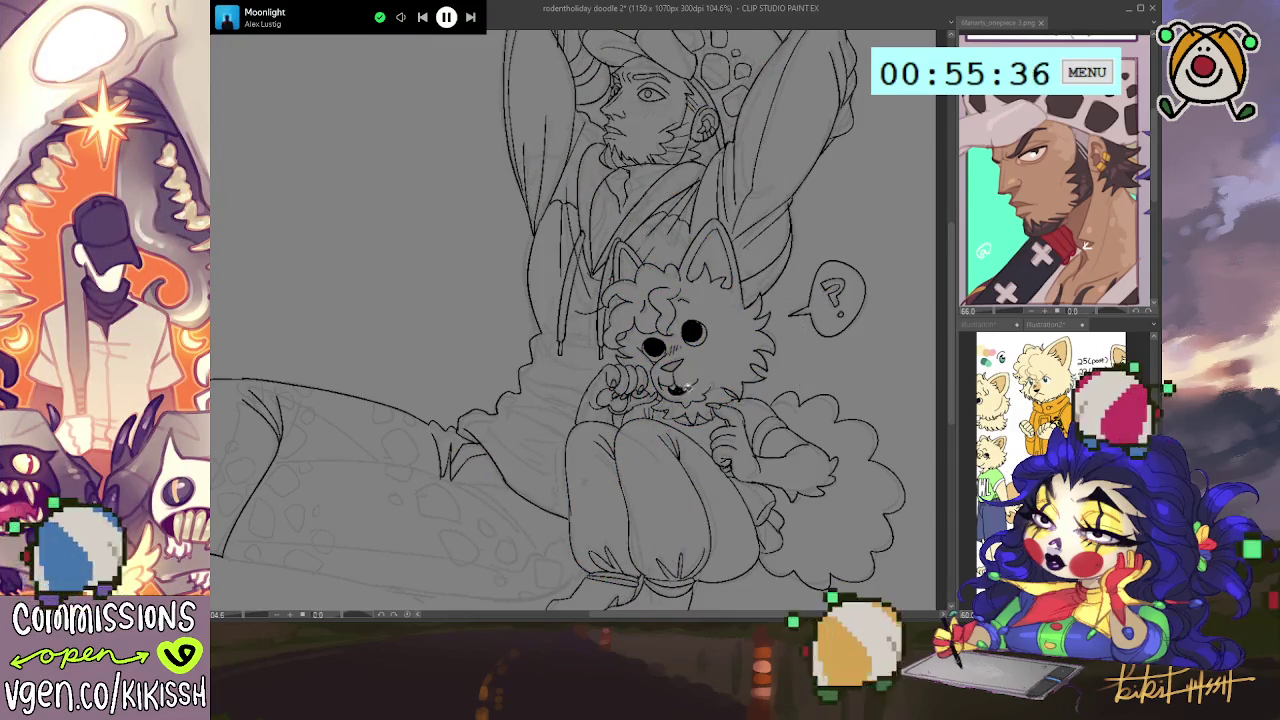
pyautogui.scroll(-2, 703, 386)
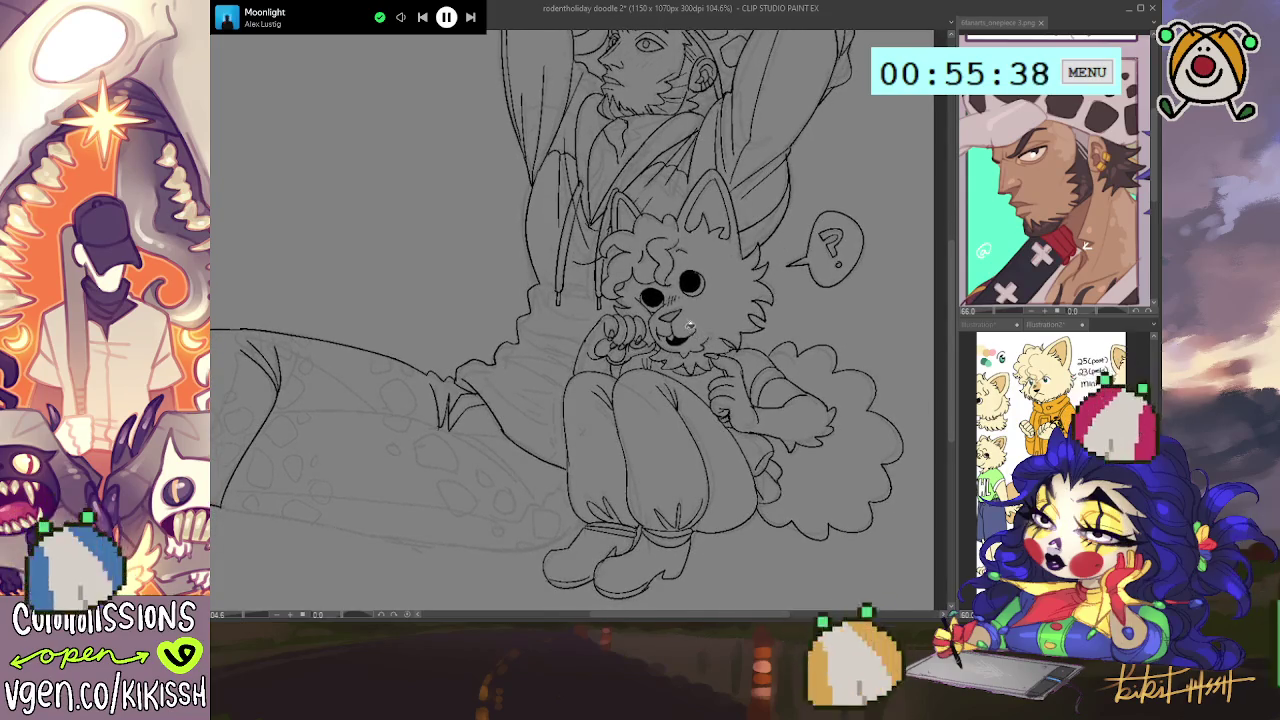
pyautogui.scroll(2, 660, 237)
pyautogui.scroll(2, 658, 240)
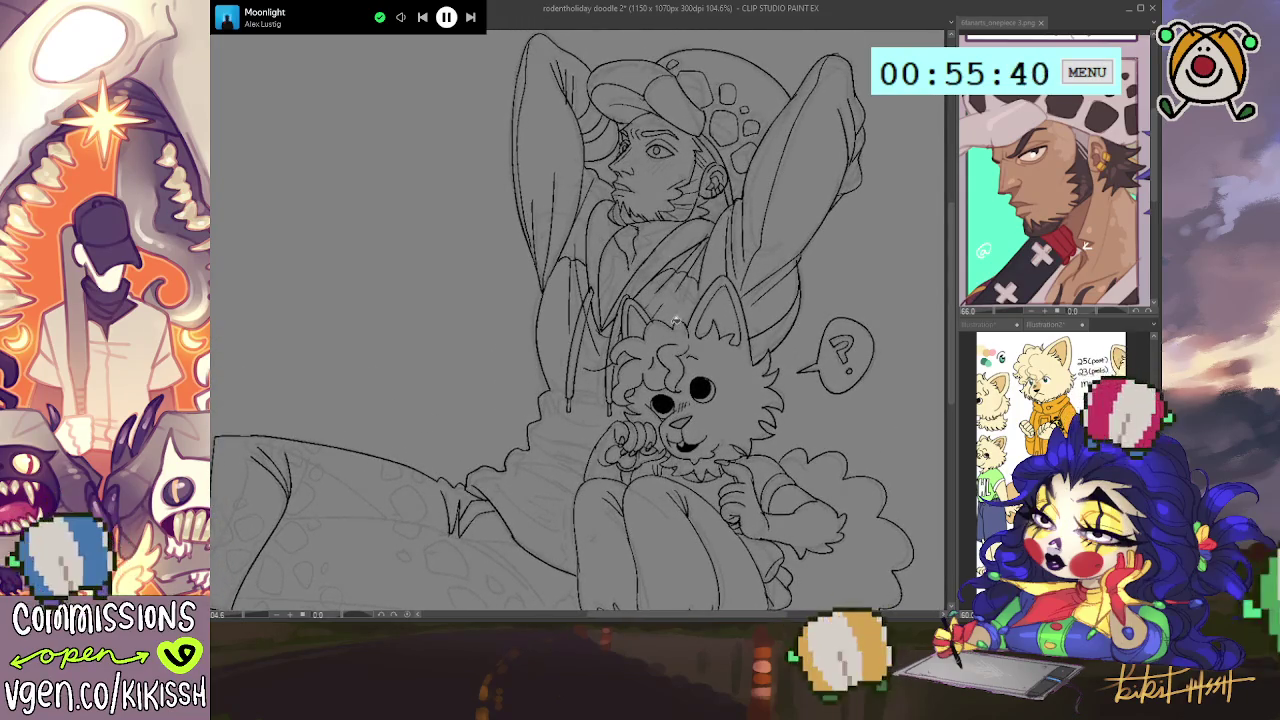
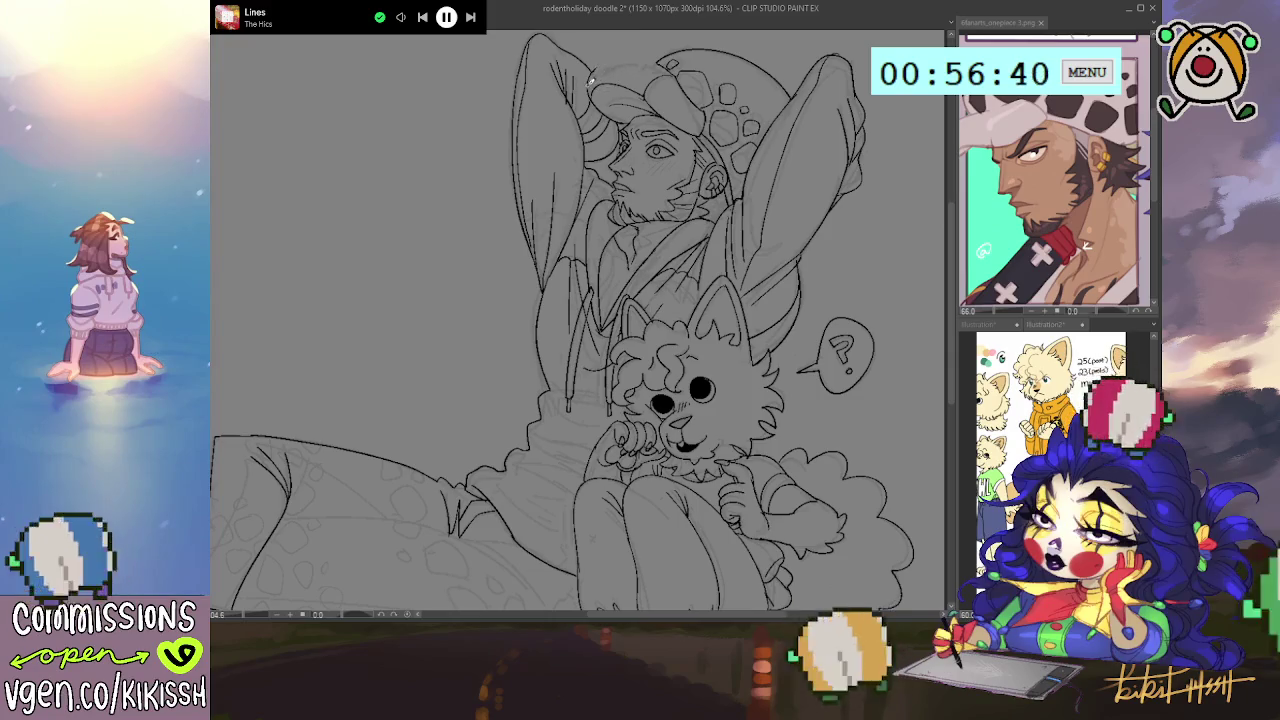
# - Ink an extra stroke along the top of the cap, then fill the collar under the beard black
pyautogui.moveTo(606, 60); pyautogui.dragTo(661, 62)
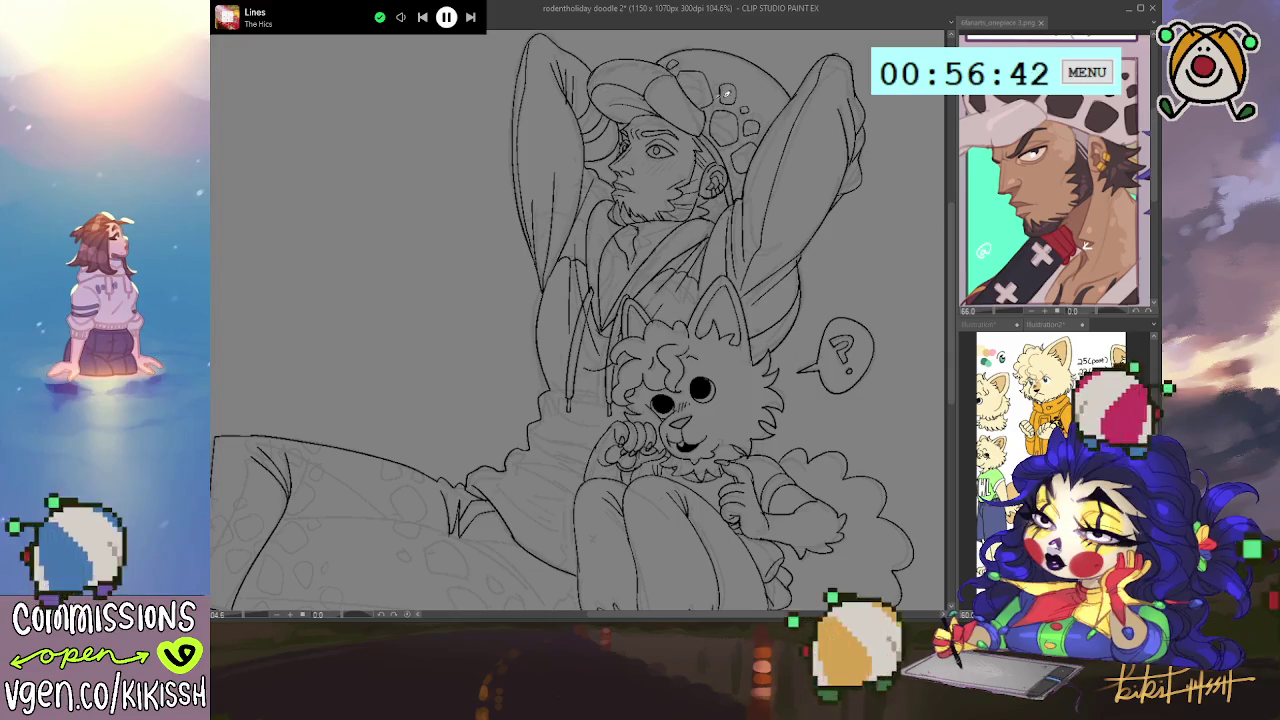
pyautogui.scroll(-1, 756, 162)
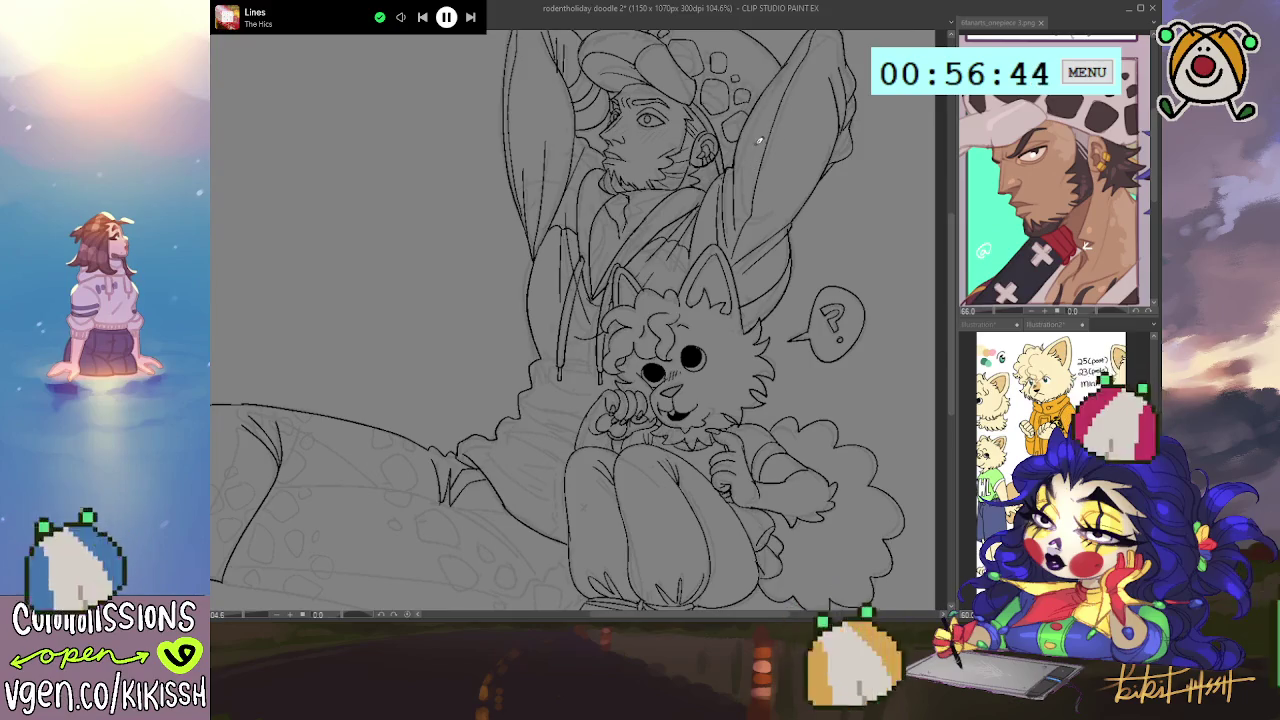
pyautogui.scroll(1, 736, 162)
pyautogui.scroll(1, 725, 130)
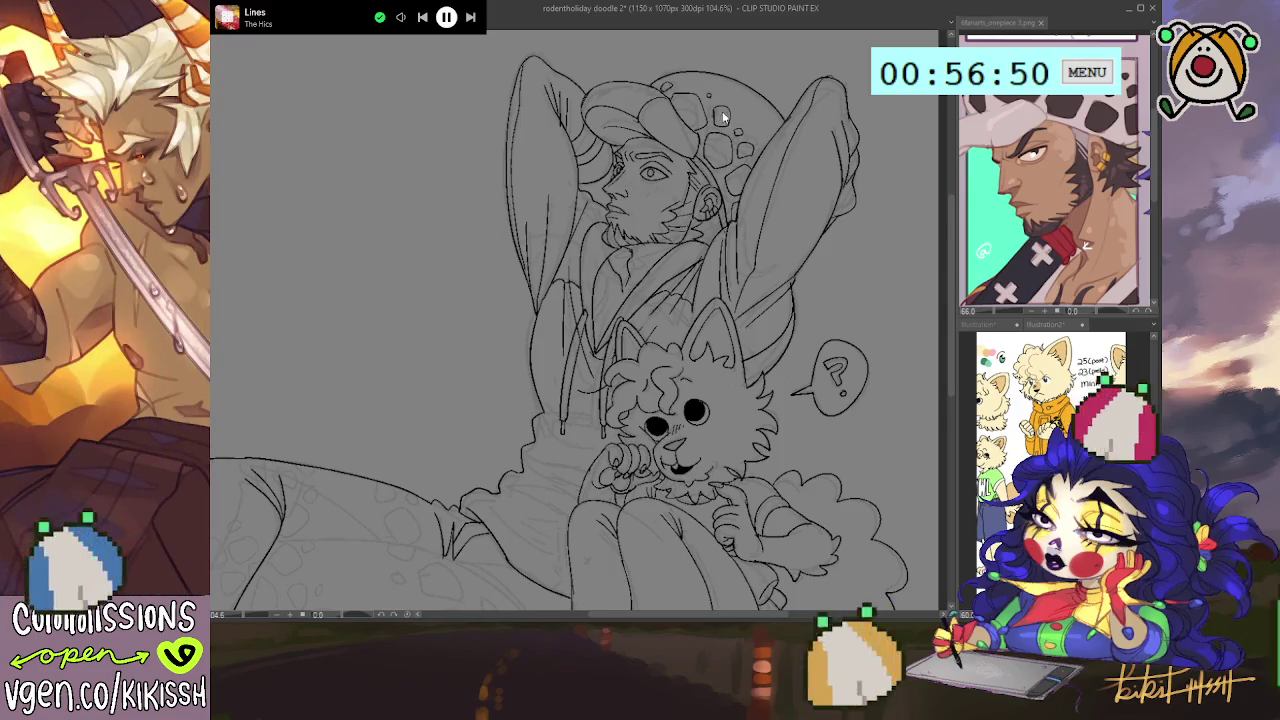
pyautogui.scroll(-1, 745, 150)
pyautogui.scroll(-1, 766, 180)
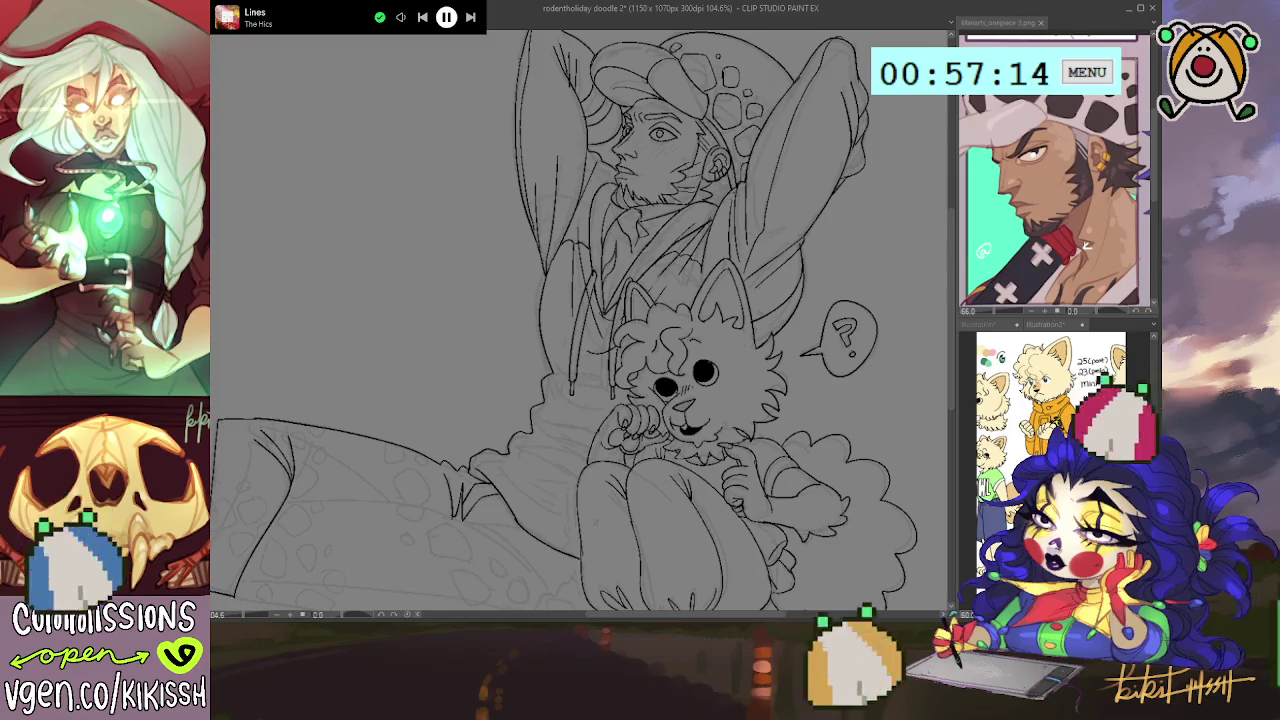
pyautogui.moveTo(648, 228)
pyautogui.mouseDown()
pyautogui.moveTo(640, 236)
pyautogui.moveTo(684, 207)
pyautogui.mouseUp()
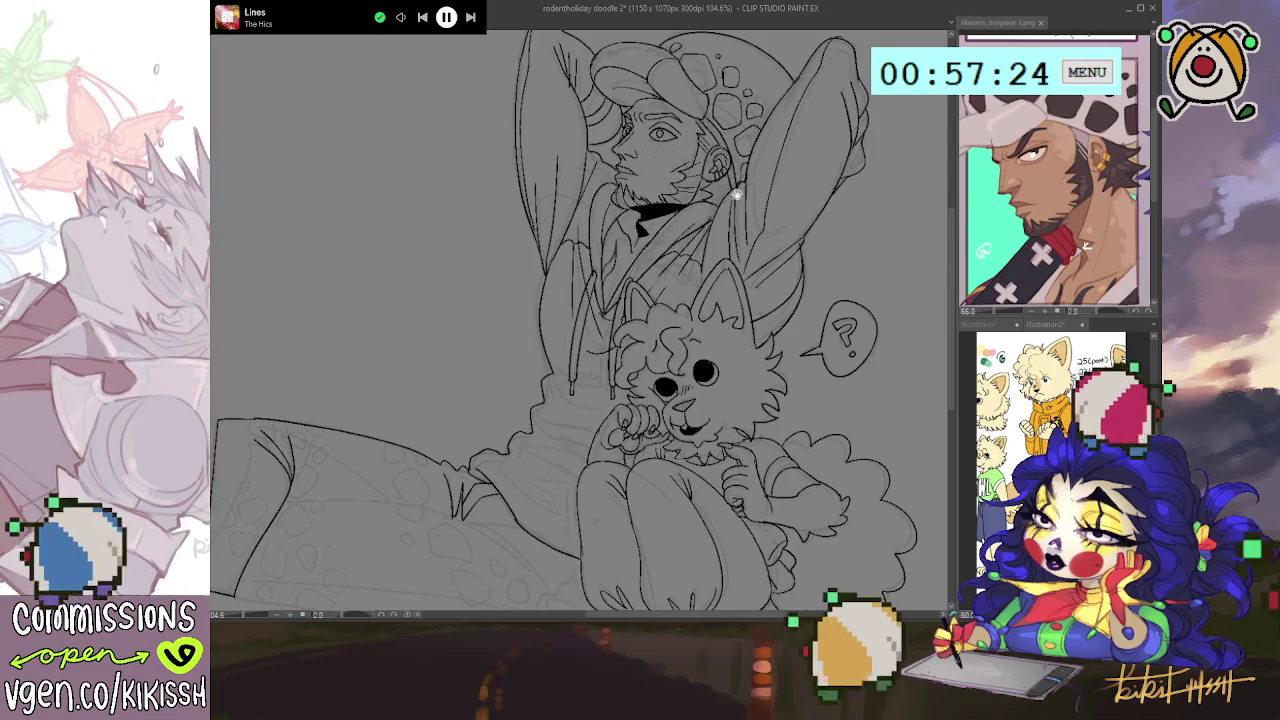
# - Pan the canvas slightly down, then up and right, to reposition the drawing
pyautogui.moveTo(738, 183); pyautogui.dragTo(652, 117)
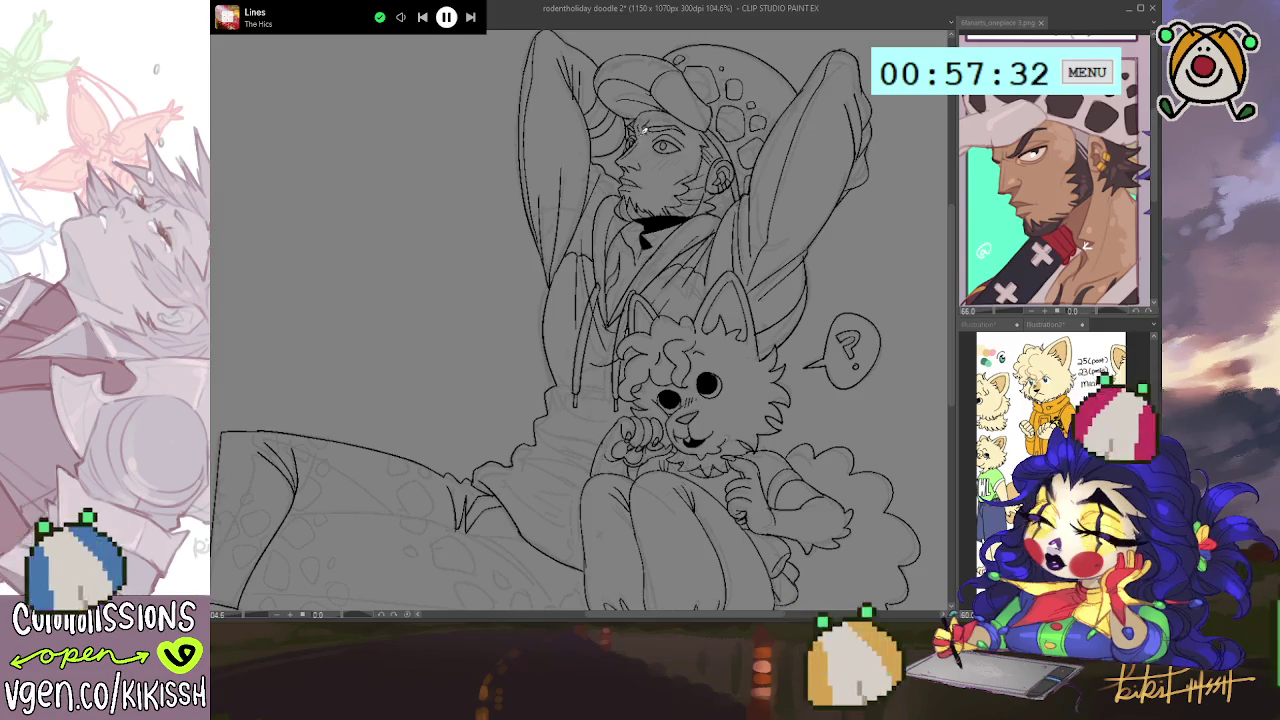
pyautogui.moveTo(687, 183); pyautogui.dragTo(698, 172)
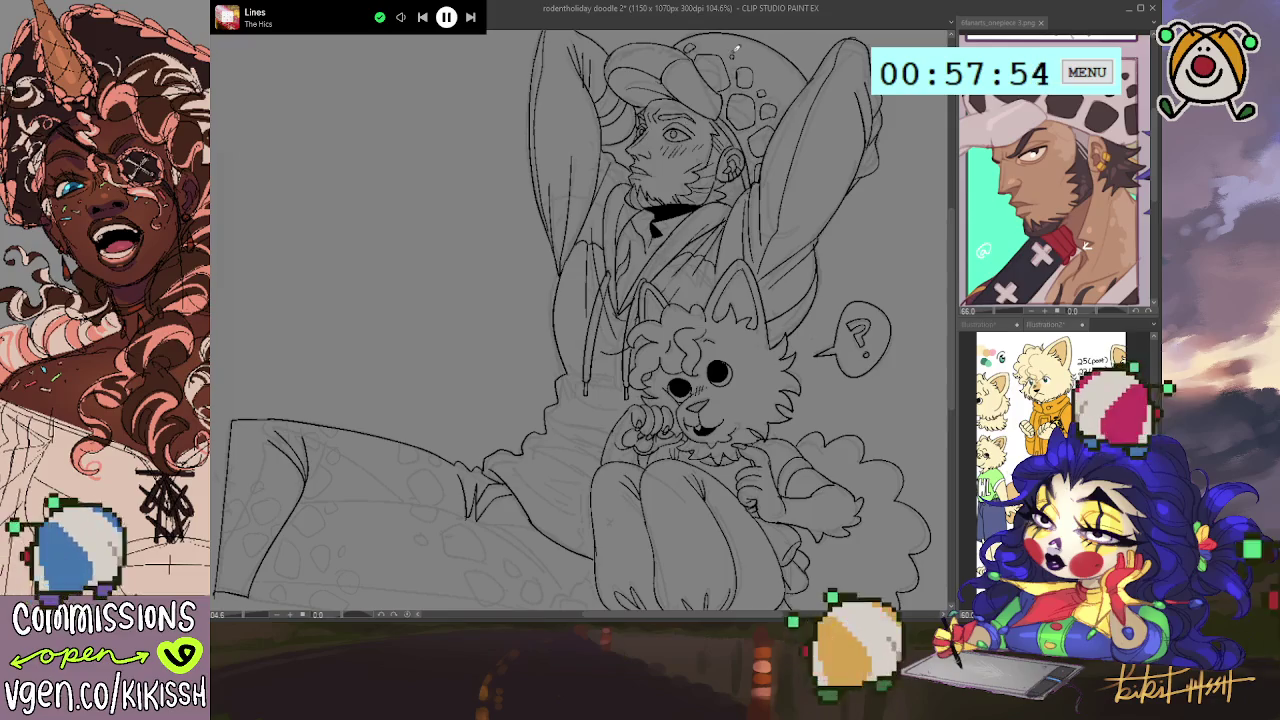
pyautogui.scroll(-1, 758, 228)
pyautogui.scroll(-2, 758, 228)
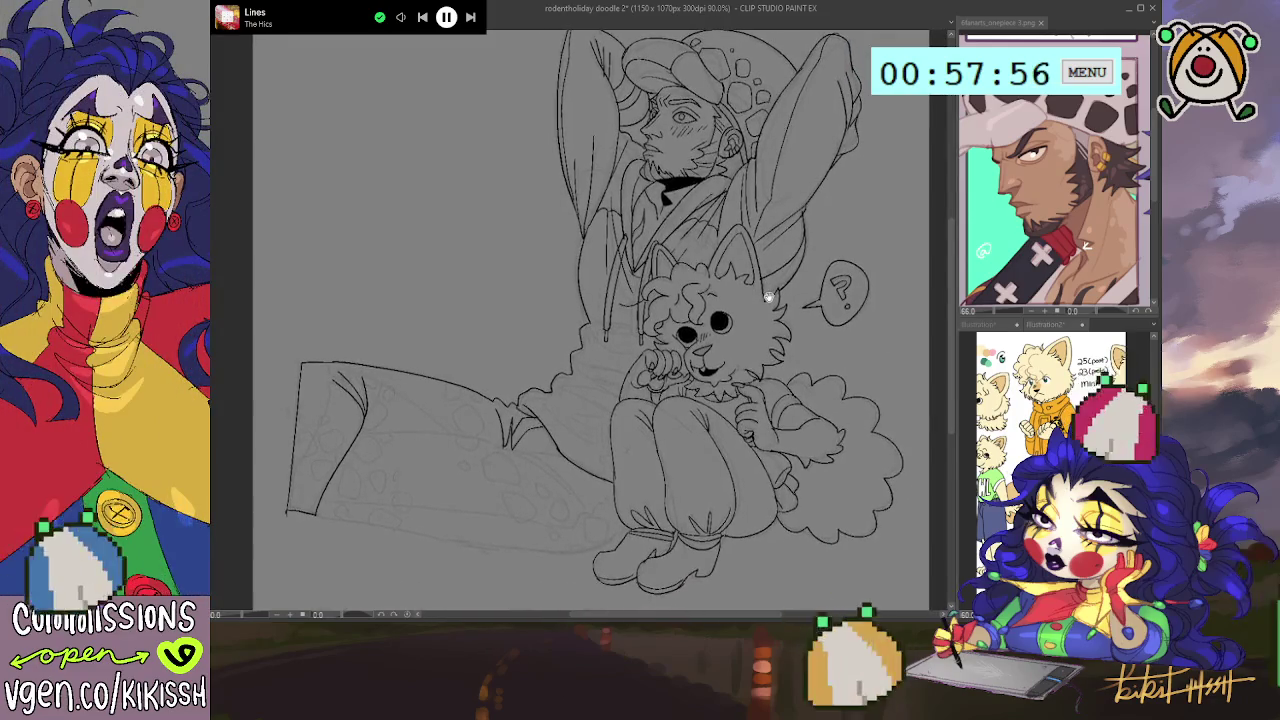
pyautogui.moveTo(697, 273); pyautogui.dragTo(701, 270)
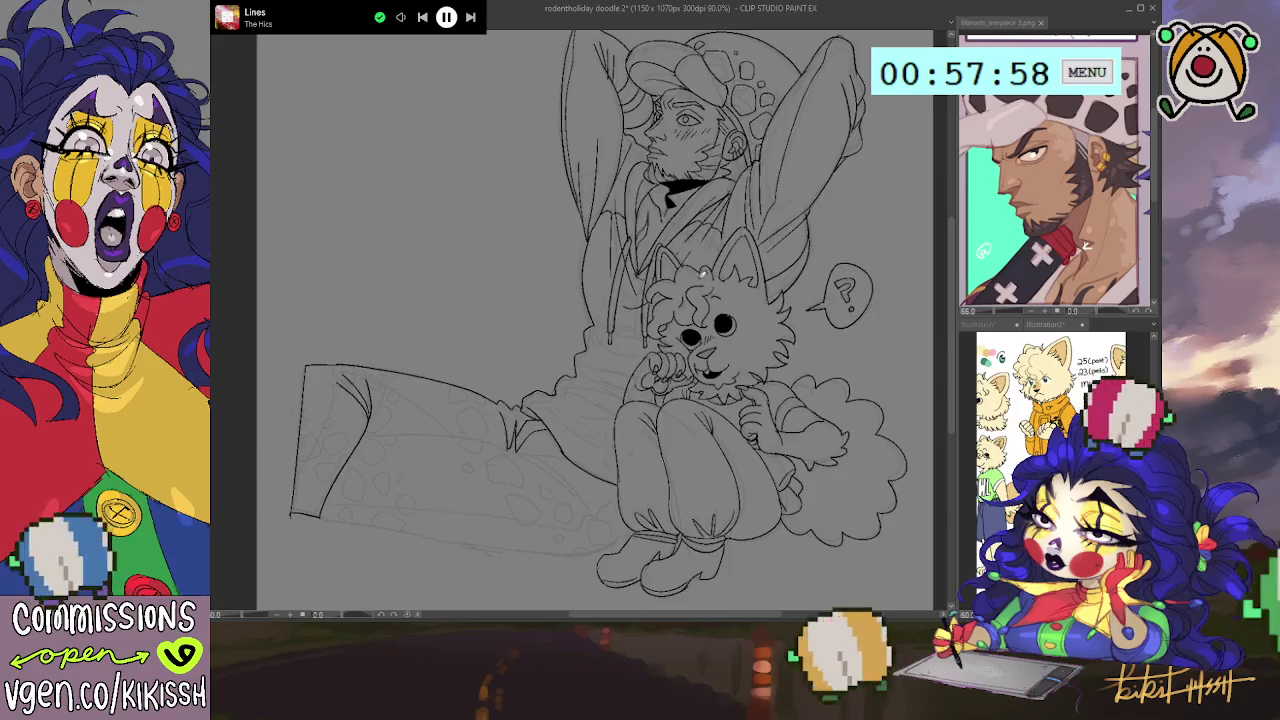
pyautogui.scroll(2, 669, 264)
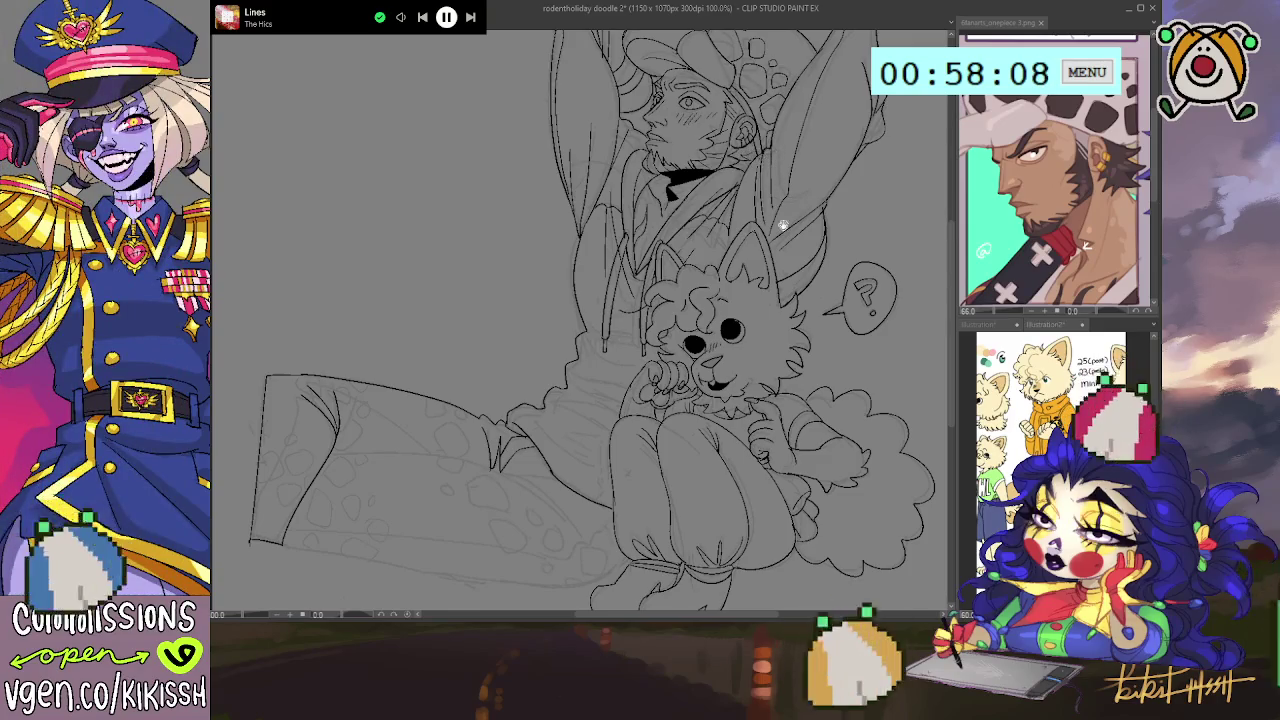
pyautogui.moveTo(776, 154); pyautogui.dragTo(796, 199)
pyautogui.moveTo(788, 259)
pyautogui.mouseDown()
pyautogui.moveTo(782, 139)
pyautogui.moveTo(816, 139)
pyautogui.mouseUp()
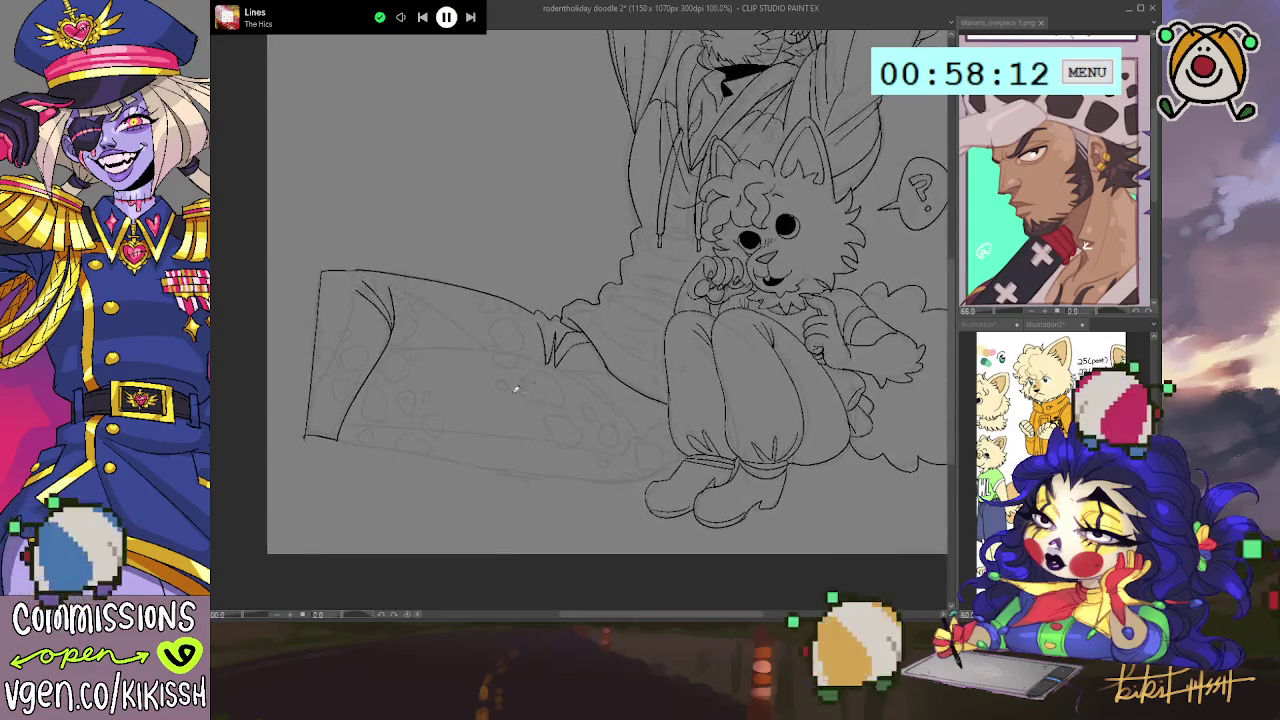